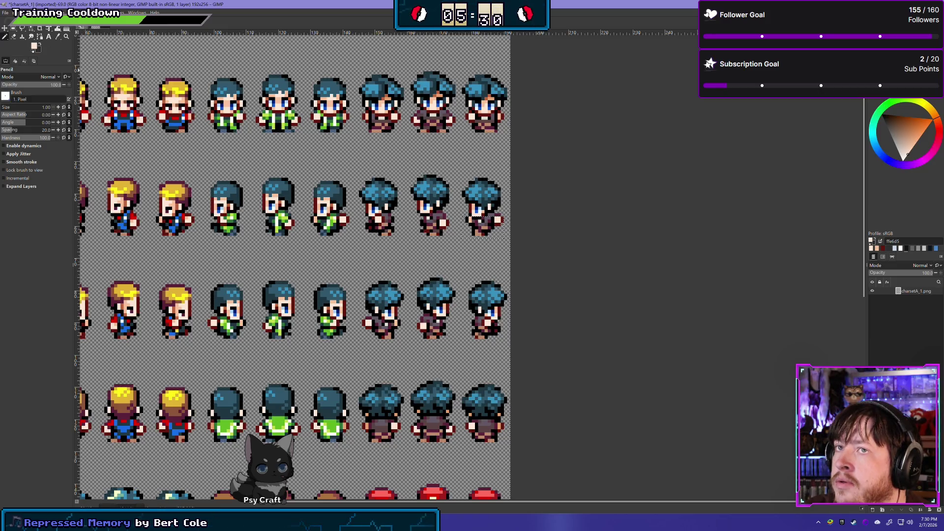
- In 16BitChibiBase.xcf, compare the third sprite with and without the charsetA_1.png copy overlay
key(ctrl+Tab)
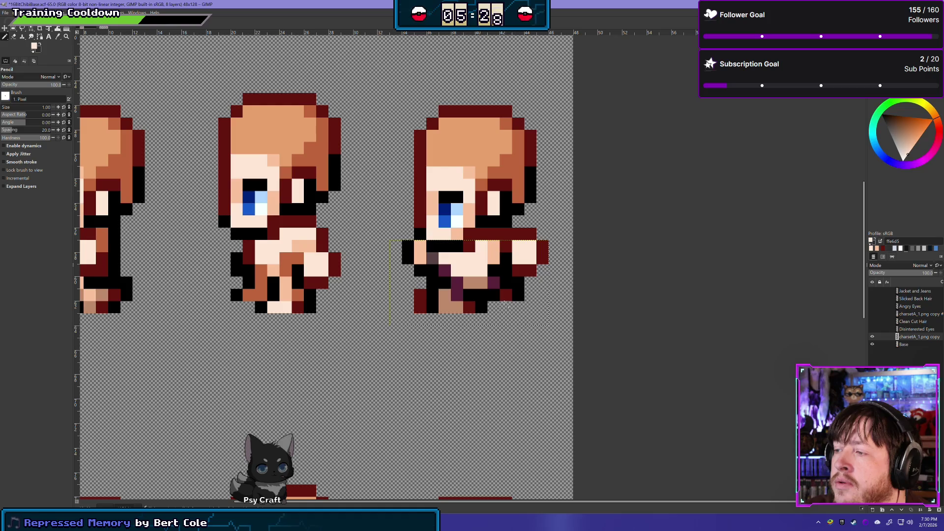
click(873, 338)
click(873, 337)
click(873, 337)
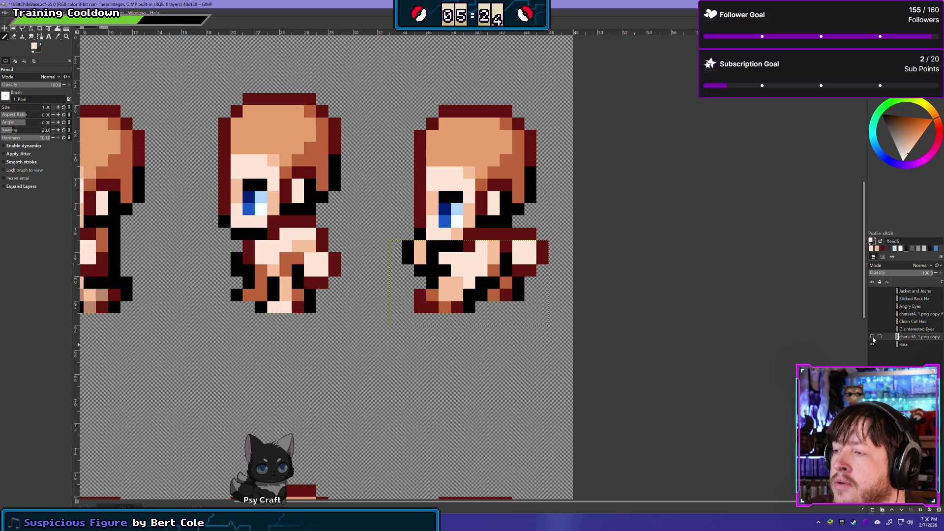
click(873, 337)
click(873, 338)
click(873, 337)
click(873, 338)
click(873, 338)
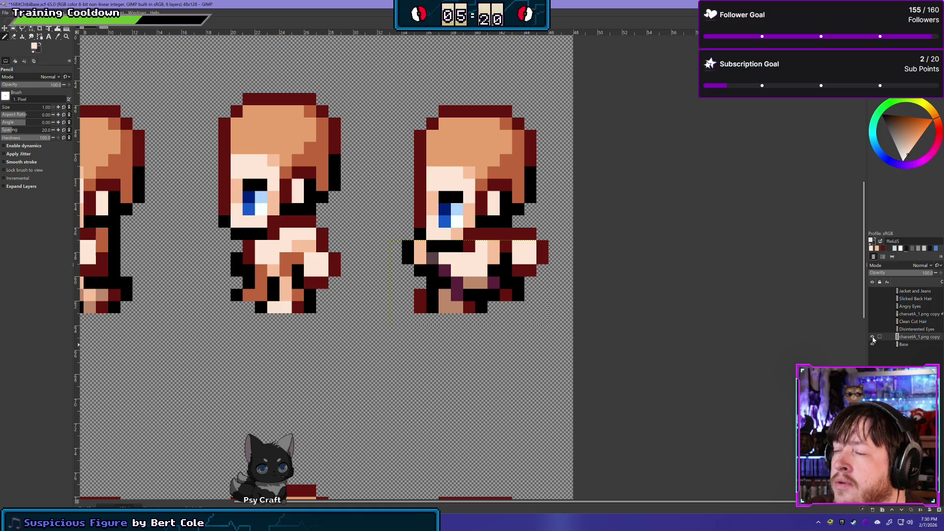
click(873, 337)
click(873, 338)
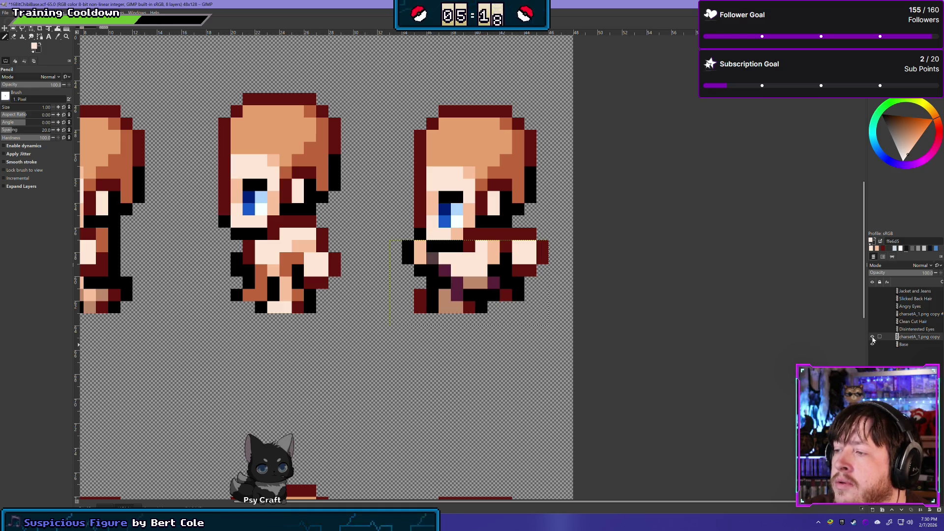
click(874, 337)
click(873, 338)
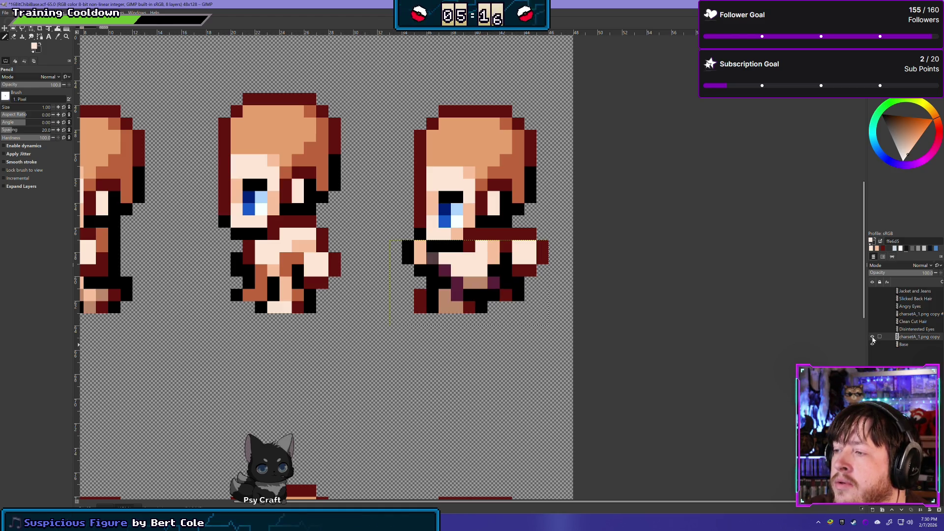
click(873, 337)
click(873, 338)
click(873, 337)
click(874, 338)
click(873, 337)
click(874, 337)
click(874, 337)
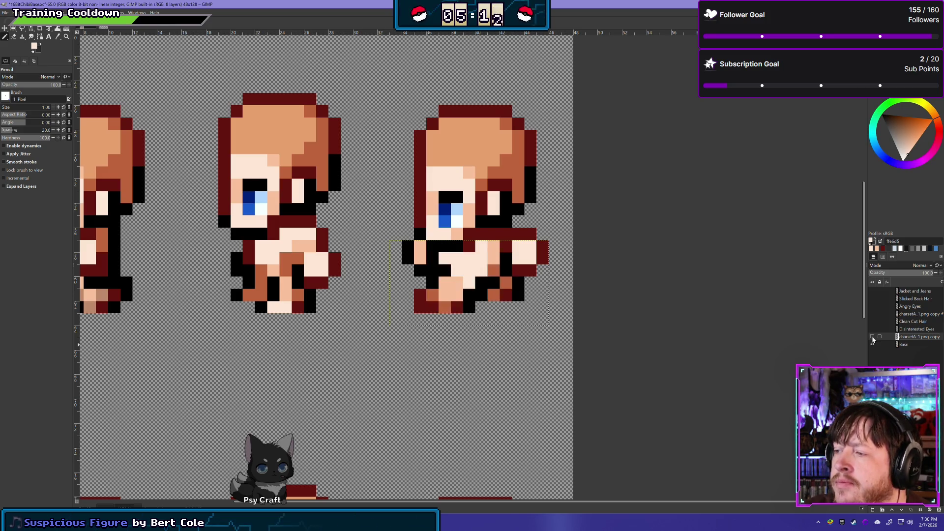
click(873, 337)
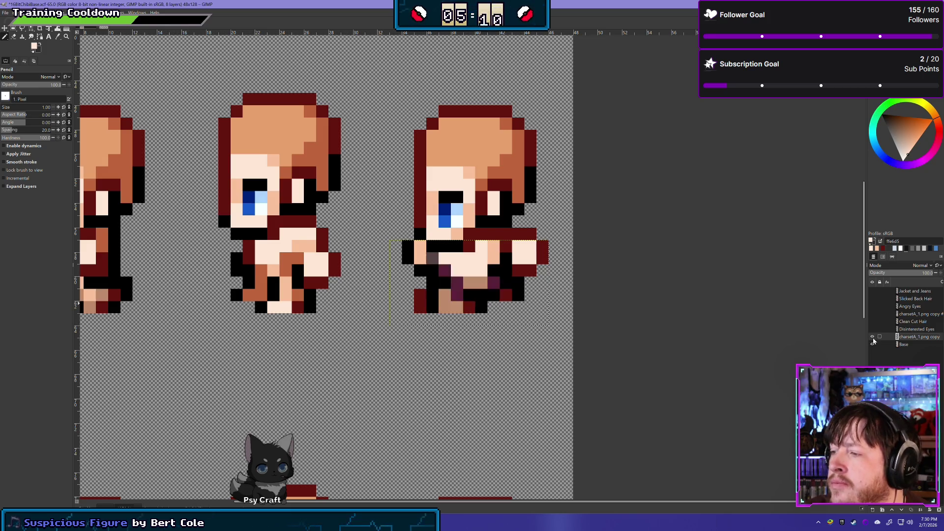
- On the Base layer, erase the dark-red pixels at the third sprite's lower left
click(904, 344)
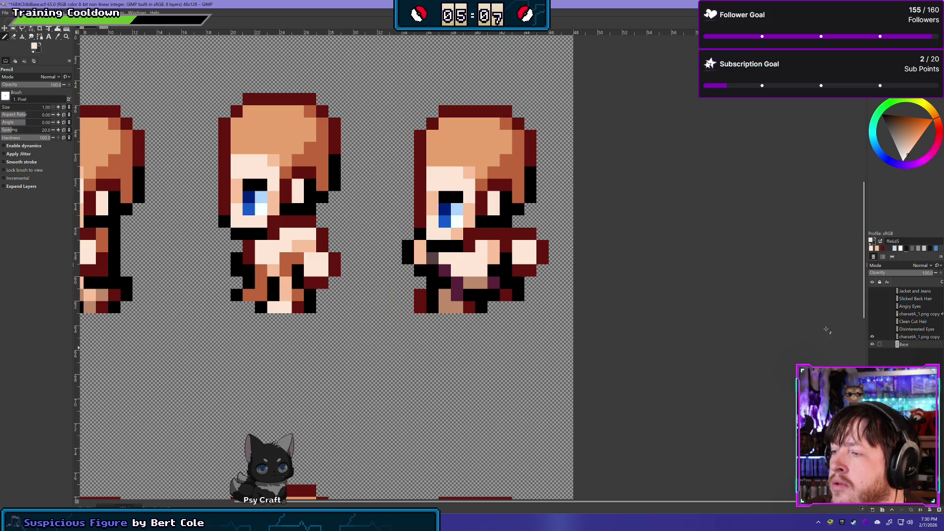
click(13, 36)
drag(420, 294, 418, 307)
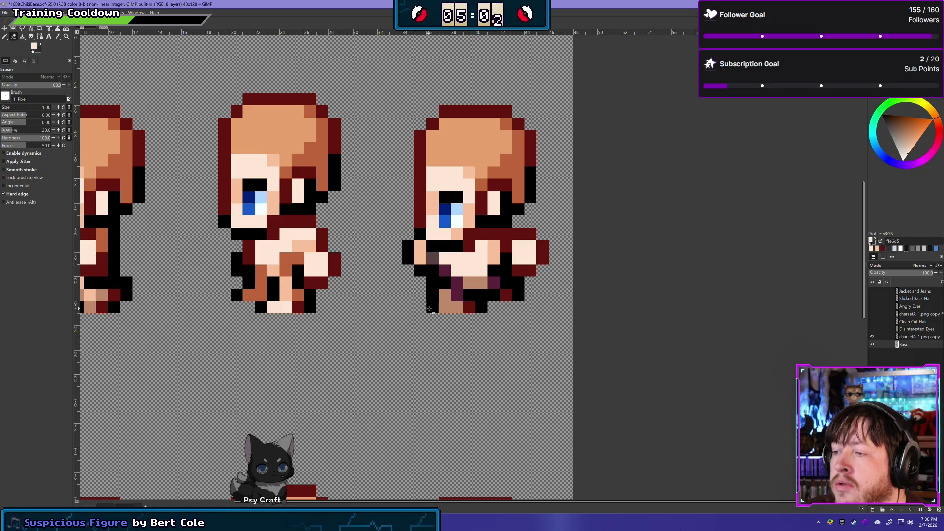
- Erase and then undo pixels at the third sprite's lower right, then return to charsetA_1
click(519, 295)
click(507, 295)
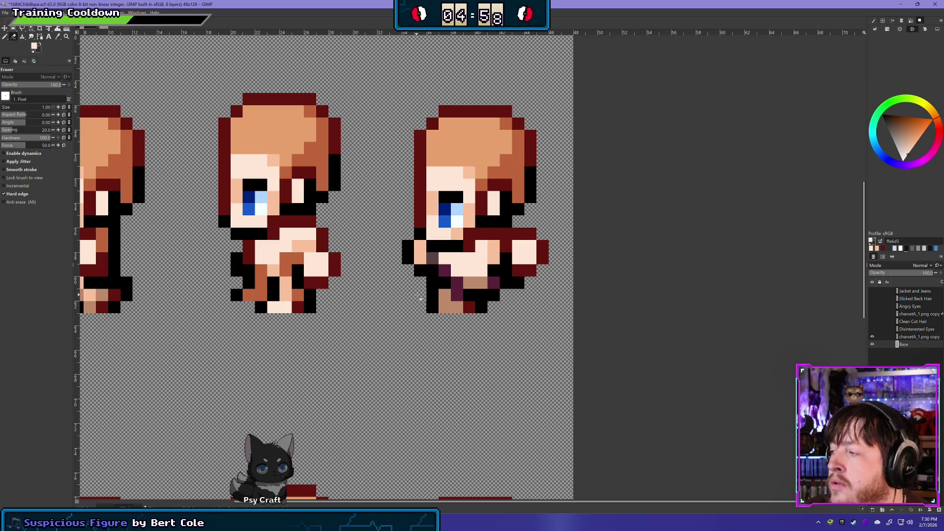
click(507, 283)
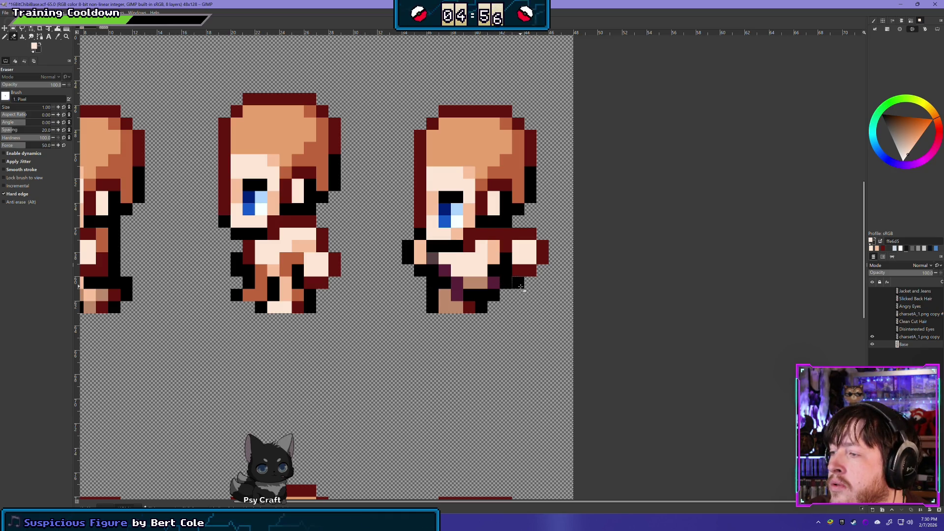
key(ctrl+z)
key(ctrl+z)
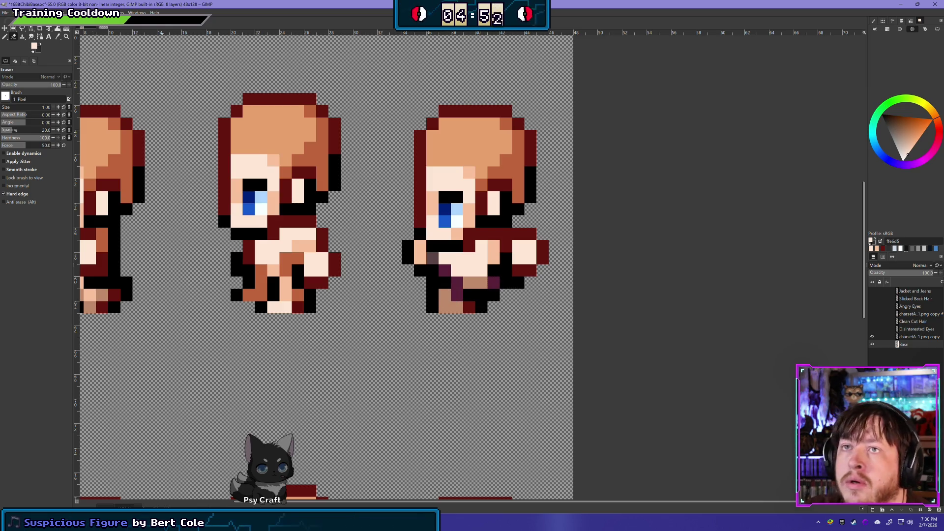
key(ctrl+Tab)
- Pan across the charsetA_1 sheet's walking sprite rows, then go back to 16BitChibiBase
drag(272, 268, 360, 257)
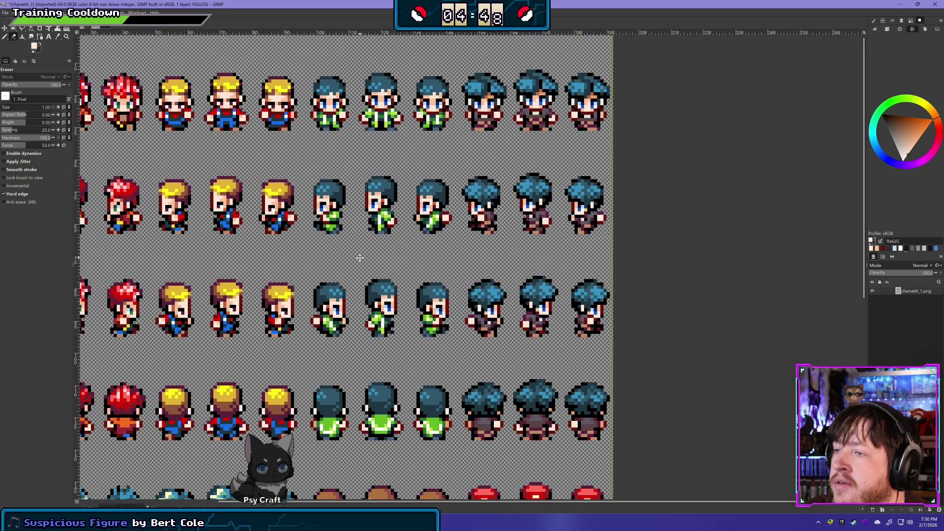
drag(360, 258, 332, 186)
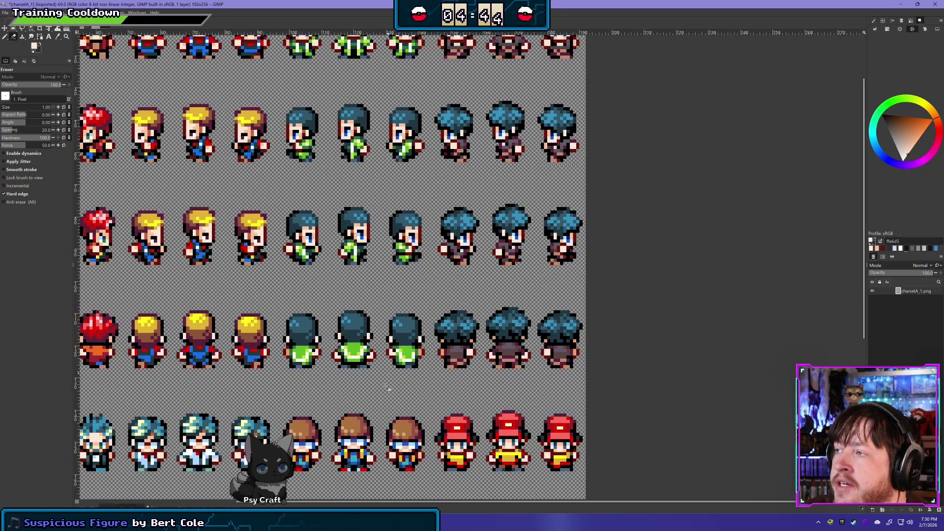
mouse_move(343, 364)
mouse_down()
mouse_move(356, 300)
mouse_move(330, 226)
mouse_move(356, 352)
mouse_move(356, 437)
mouse_move(340, 101)
mouse_move(581, 123)
mouse_move(560, 111)
mouse_up()
drag(511, 361, 421, 297)
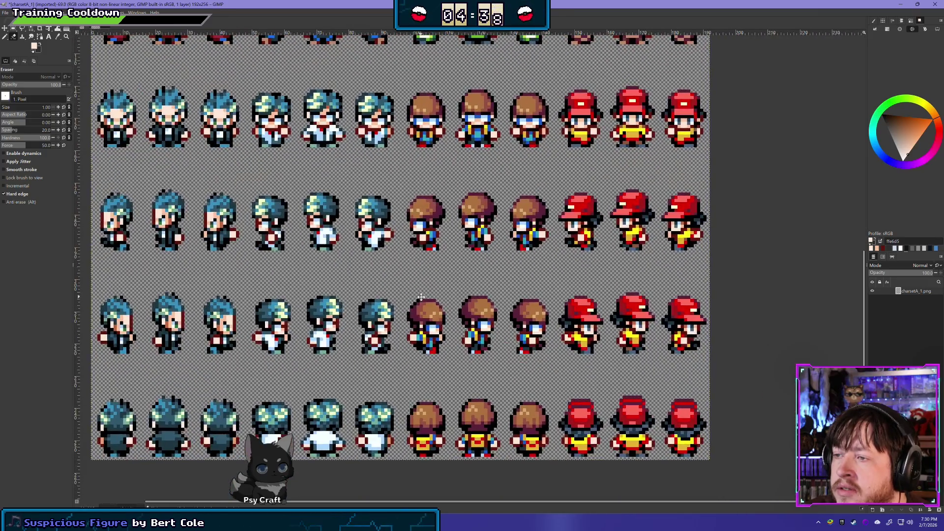
drag(507, 159, 425, 327)
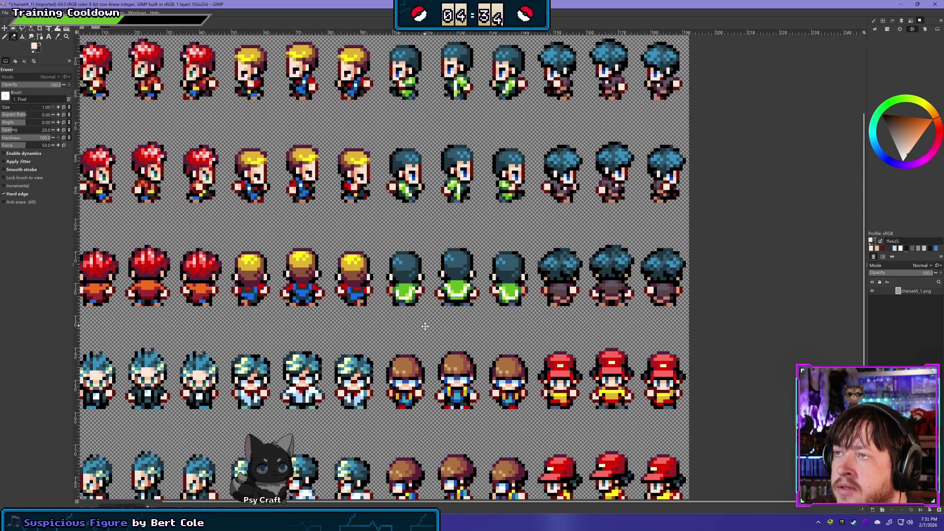
scroll(425, 327, down, 5)
scroll(423, 345, right, 1)
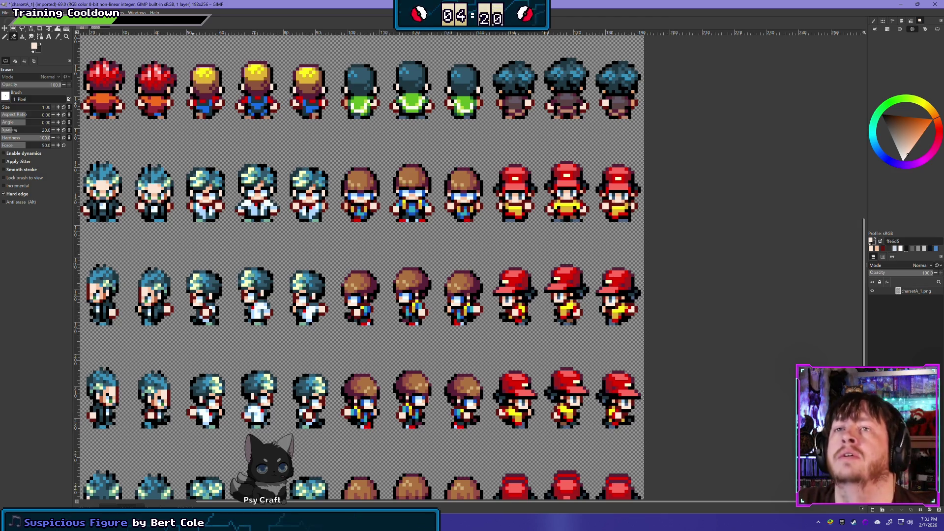
key(ctrl+Page_Down)
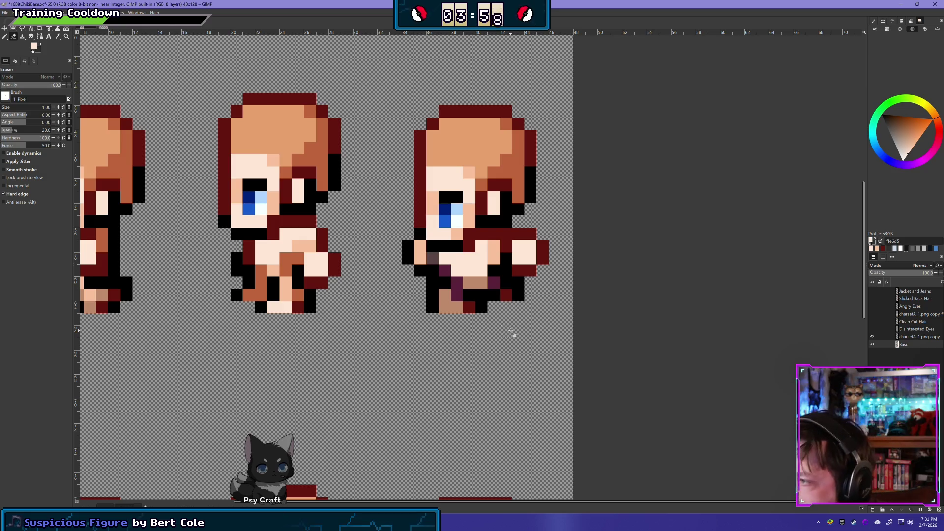
- Flick the charsetA_1.png copy overlay on and off to compare the side walk frames
click(871, 337)
click(872, 337)
click(872, 337)
click(872, 337)
click(872, 337)
click(871, 338)
click(872, 337)
click(871, 337)
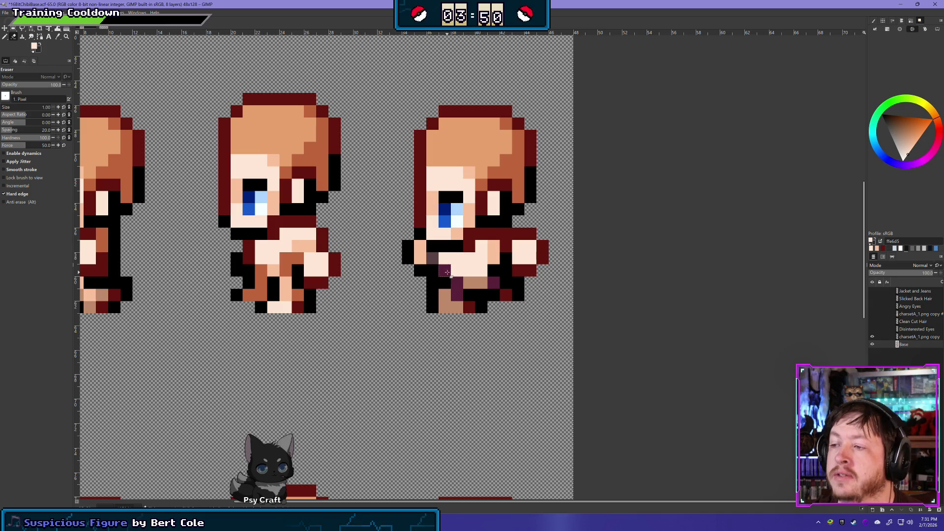
- On the overlay layer, erase black, brown and purple pixels on the right sprite, then undo
click(900, 338)
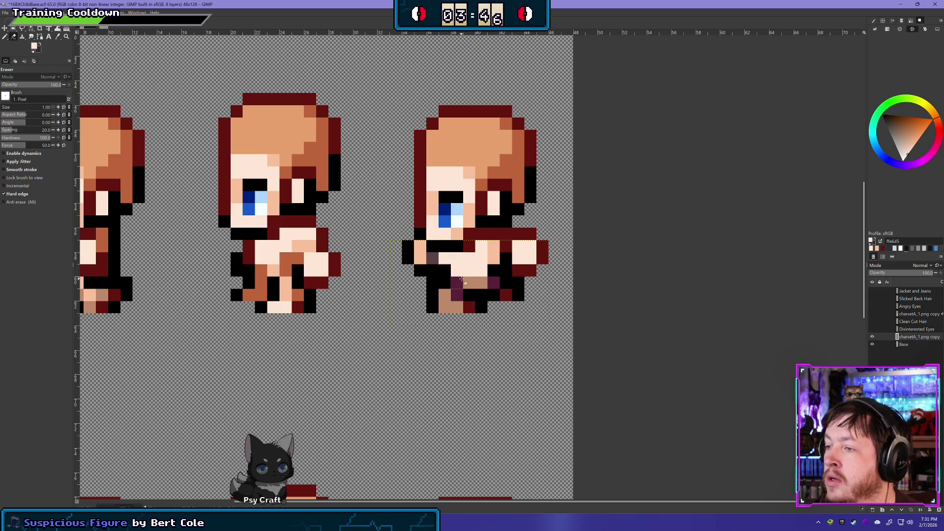
click(445, 270)
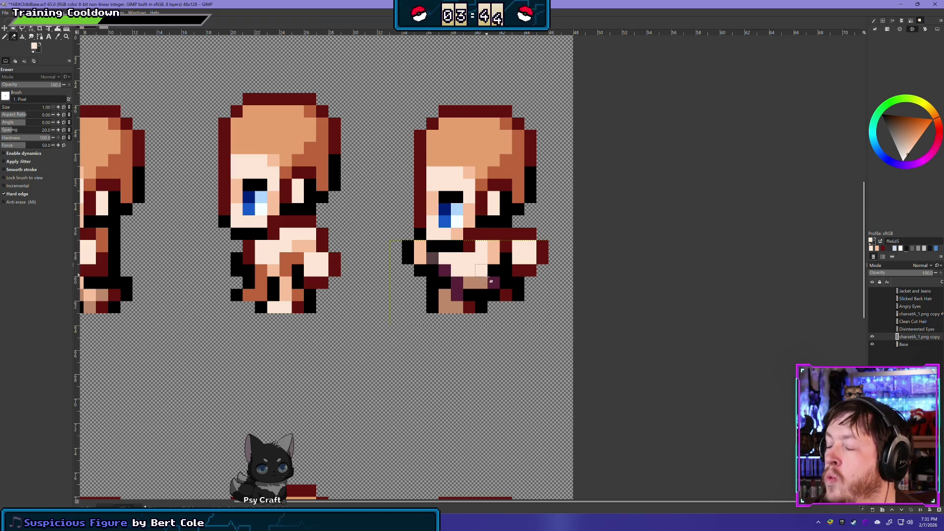
click(470, 282)
click(482, 282)
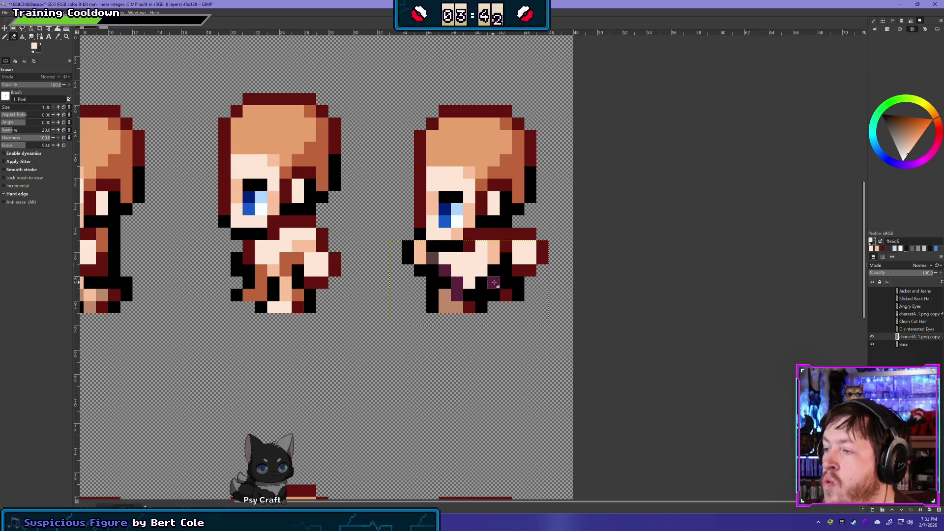
click(494, 283)
key(ctrl+z)
key(ctrl+z)
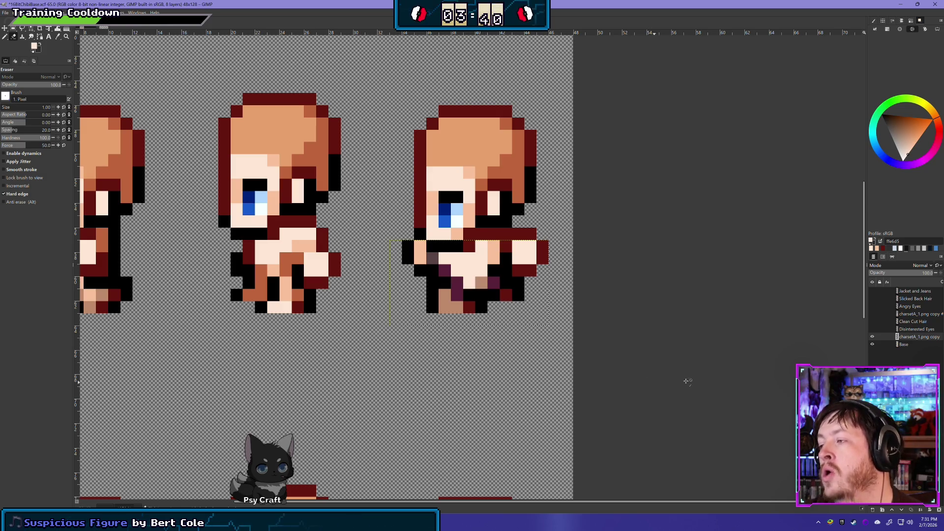
key(ctrl+z)
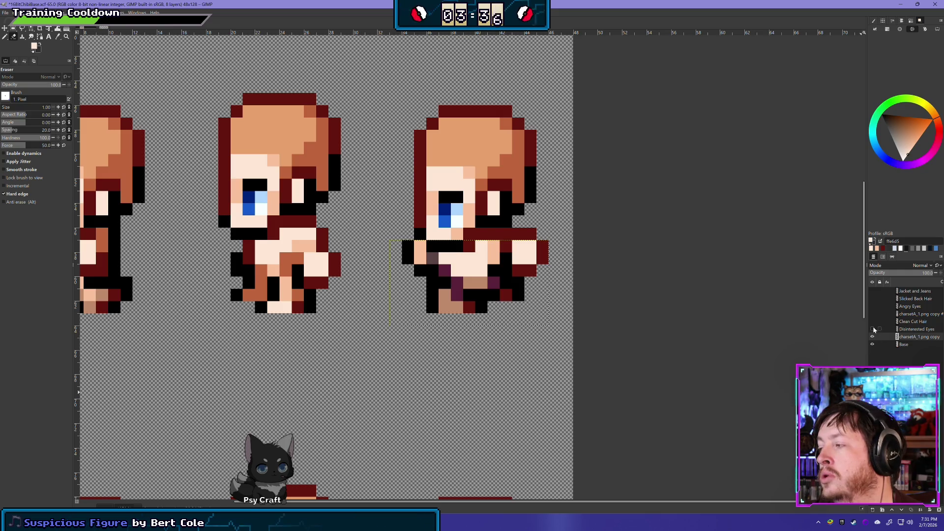
- Compare the overlay again and make the Base layer the active layer
click(872, 338)
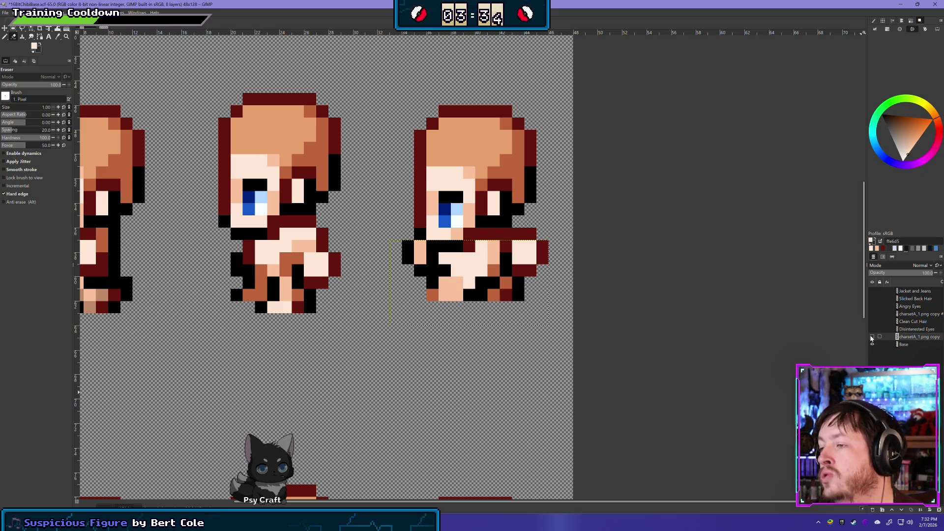
click(872, 337)
click(872, 338)
click(872, 337)
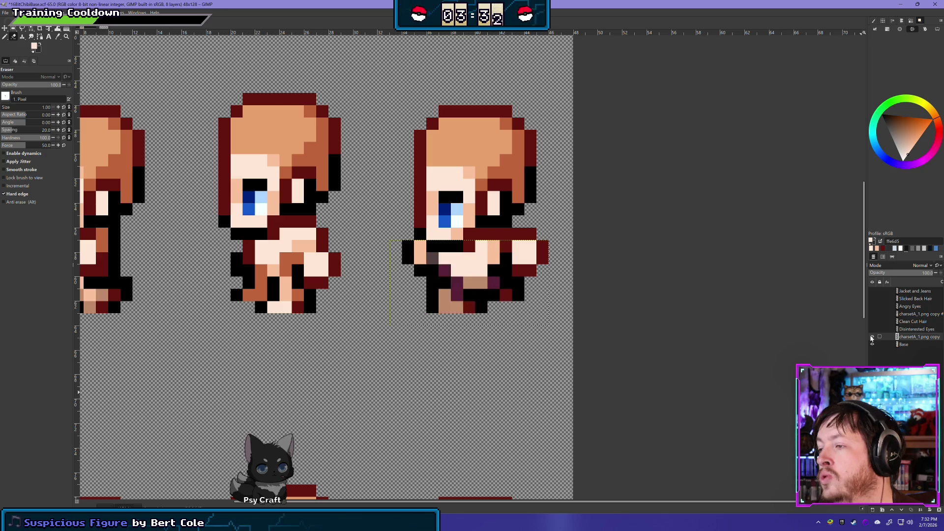
click(872, 337)
click(872, 337)
click(872, 337)
click(872, 337)
click(872, 337)
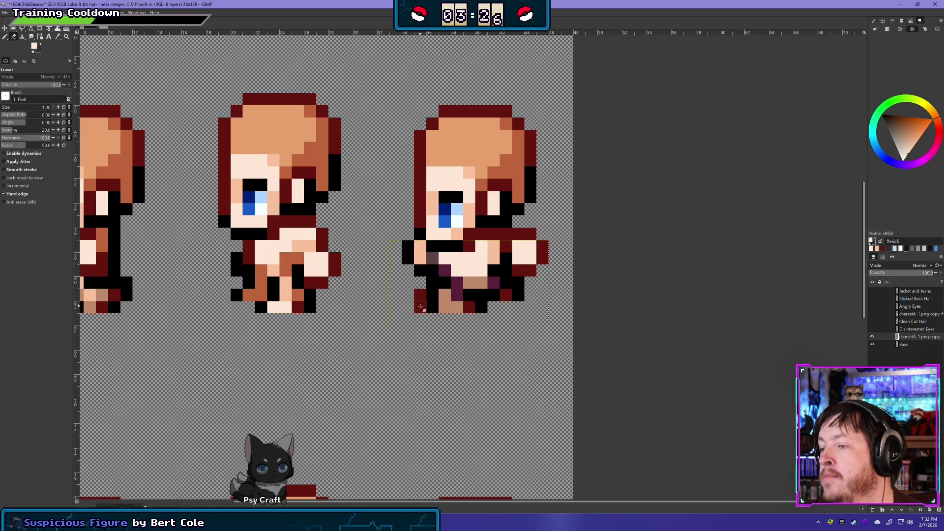
click(919, 348)
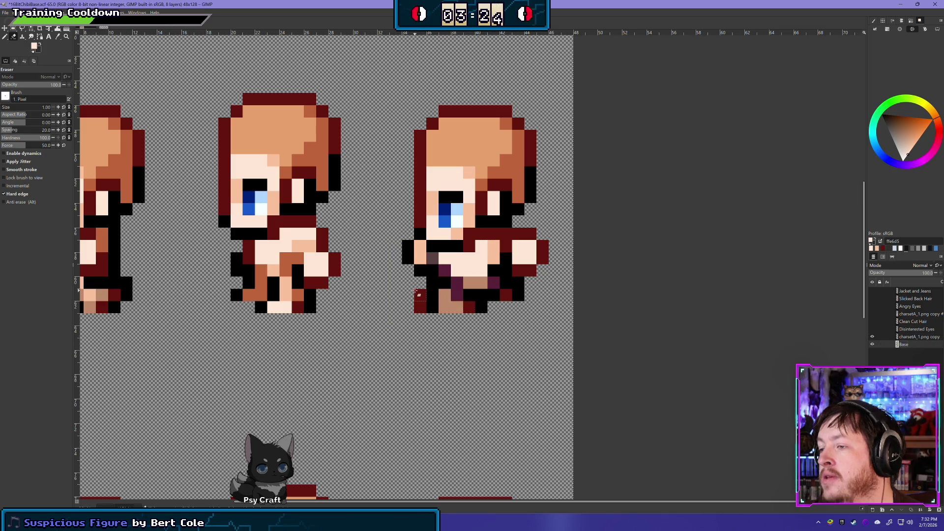
click(872, 343)
- Toggle the leg overlay repeatedly to check the right frame's legs against the body
click(873, 339)
click(872, 339)
click(872, 340)
click(873, 339)
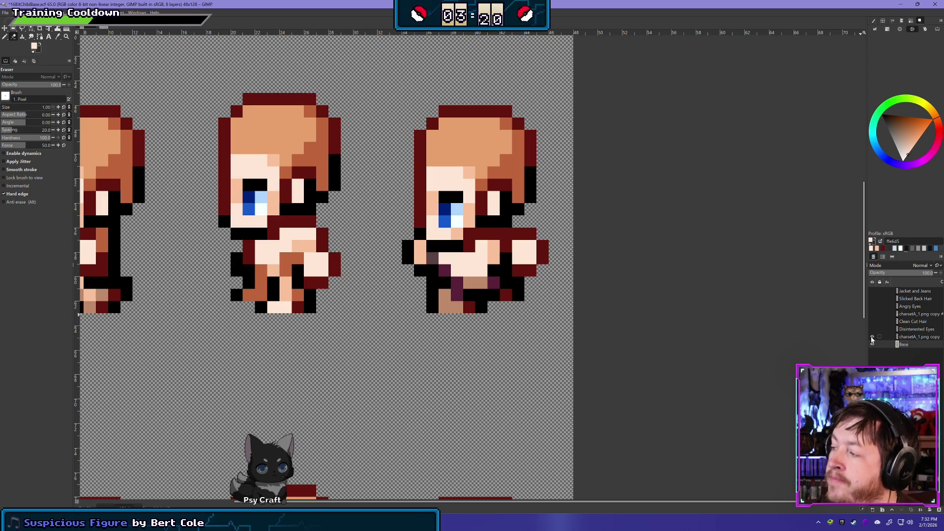
click(872, 338)
click(873, 338)
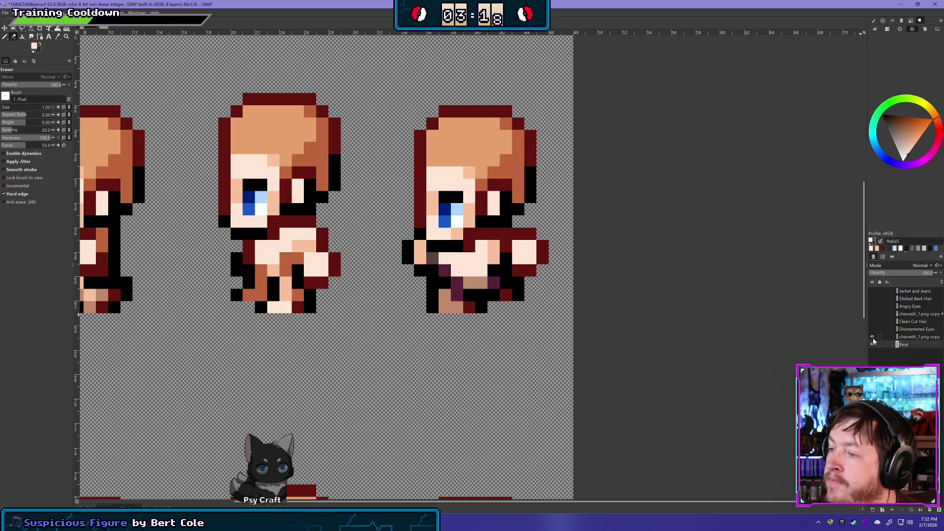
click(872, 338)
click(873, 338)
click(873, 338)
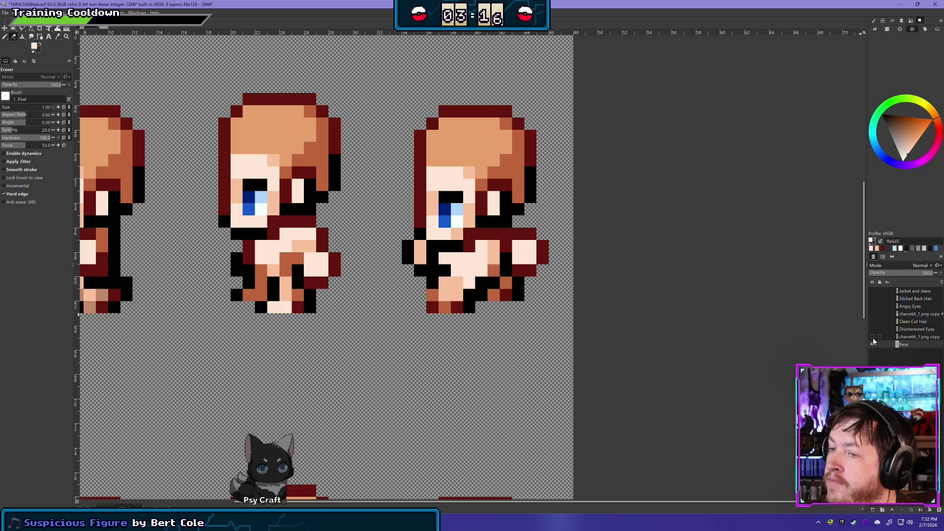
click(872, 338)
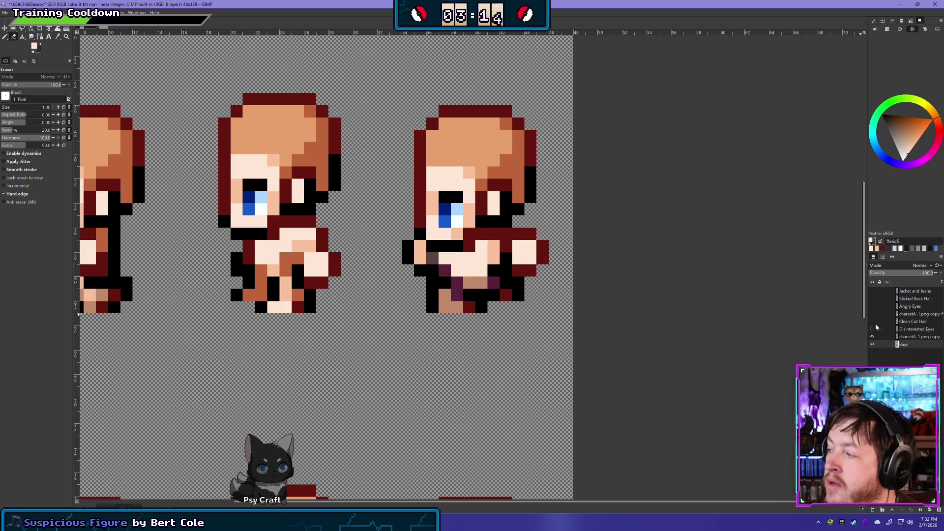
- Check the clothed reference, then select the charsetA_1.png copy layer and the Pencil tool
click(873, 314)
click(873, 314)
click(873, 314)
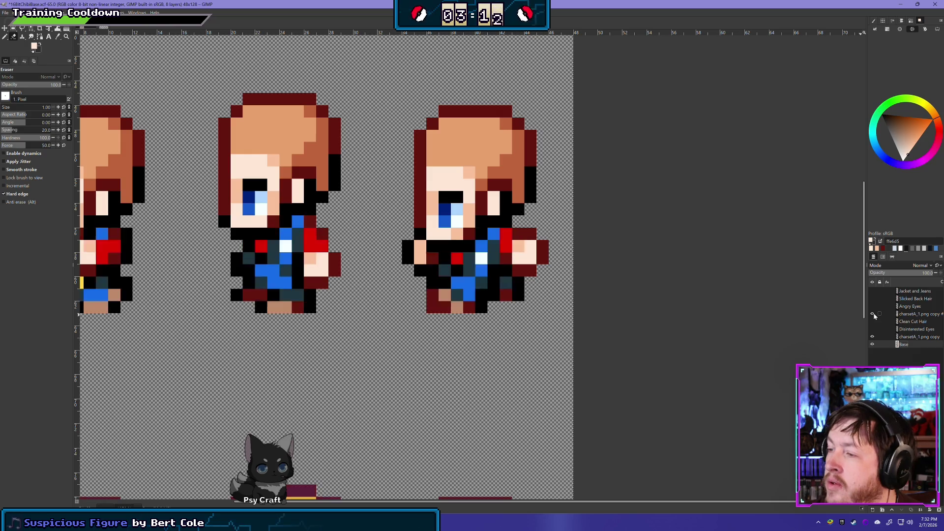
click(873, 315)
click(874, 338)
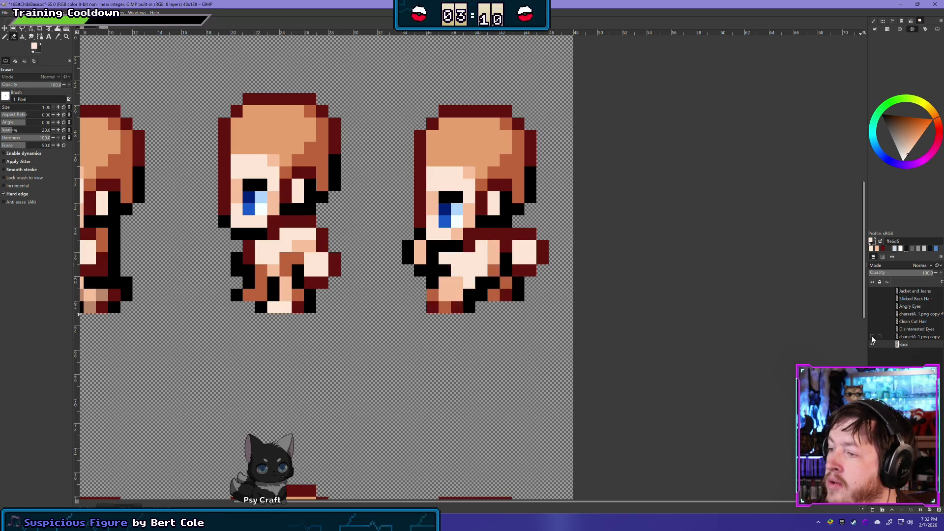
click(873, 338)
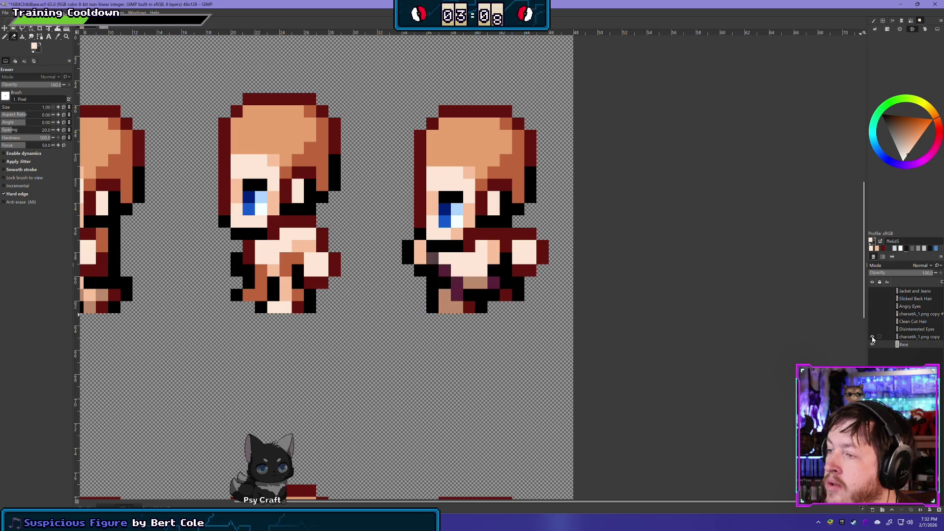
click(910, 337)
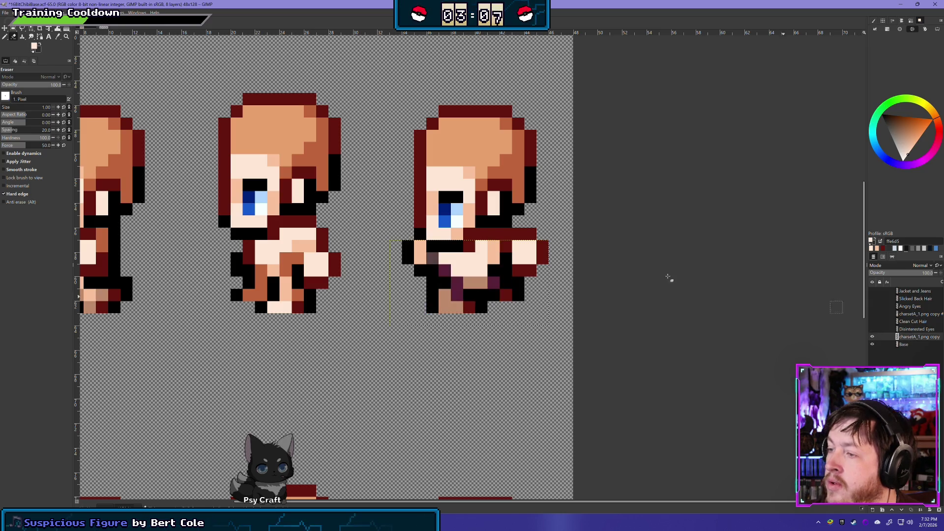
click(6, 38)
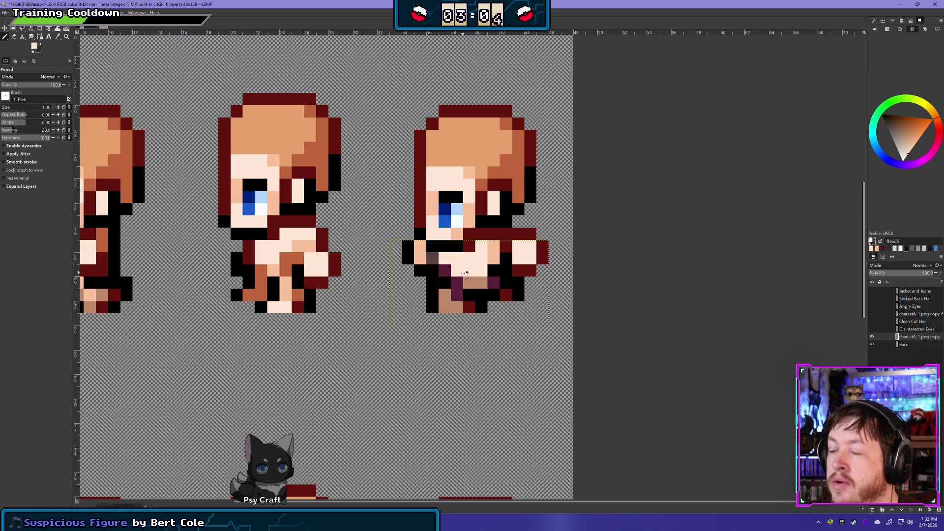
- Paint the right frame's leg in the peach skin tone f9c19d
click(873, 315)
click(873, 315)
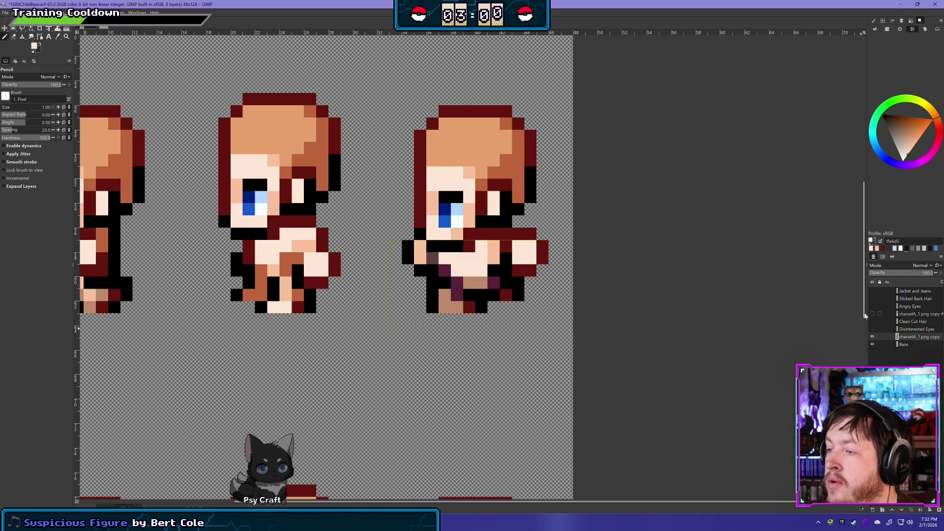
click(458, 283)
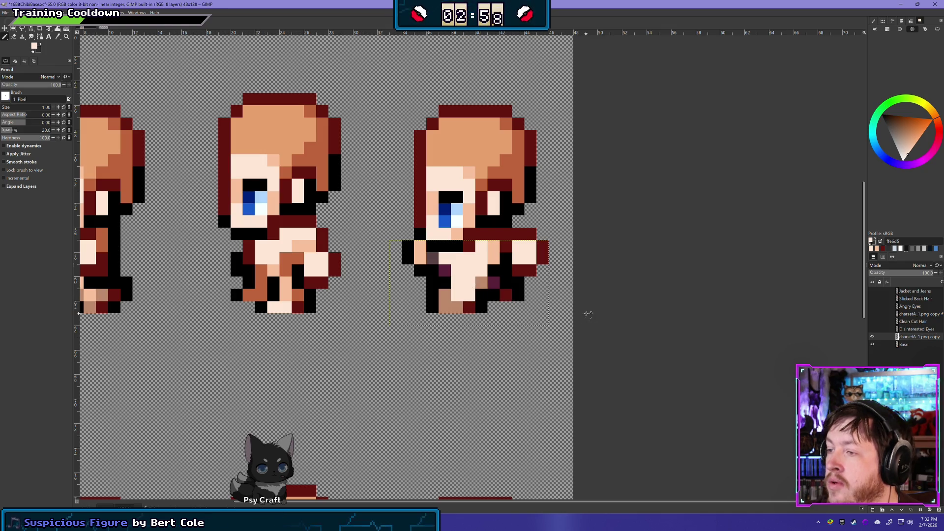
key(ctrl+z)
ctrl+click(450, 274)
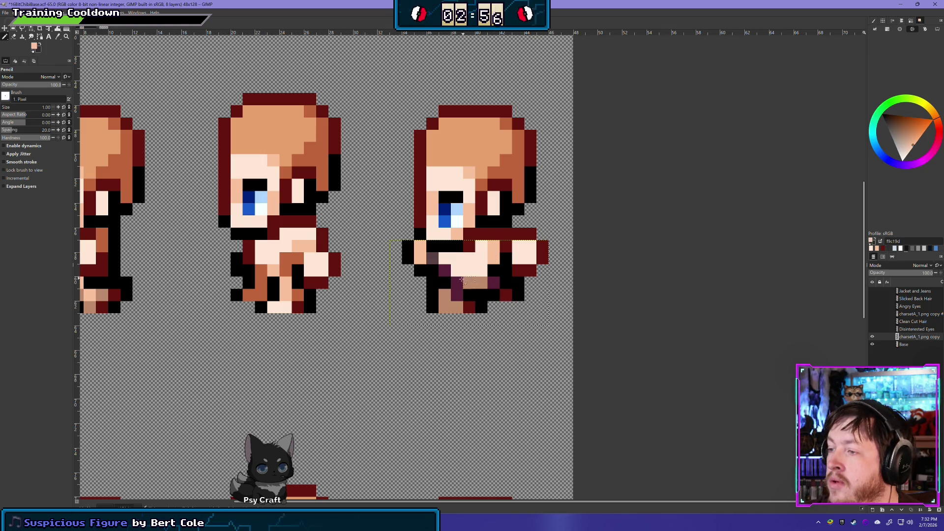
drag(458, 282, 468, 293)
click(470, 283)
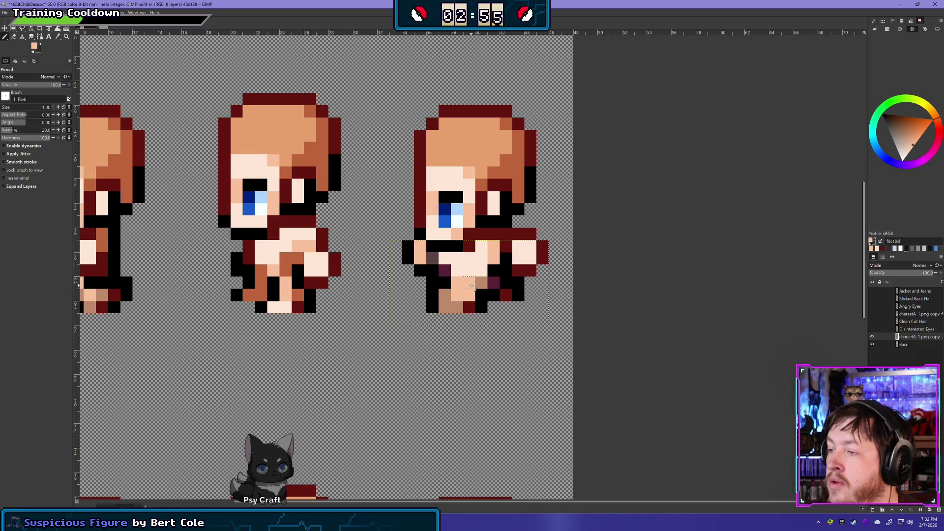
- Compare the peach leg edit by toggling the leg overlay and the Base layer
click(872, 337)
click(872, 337)
click(873, 337)
click(872, 337)
click(872, 337)
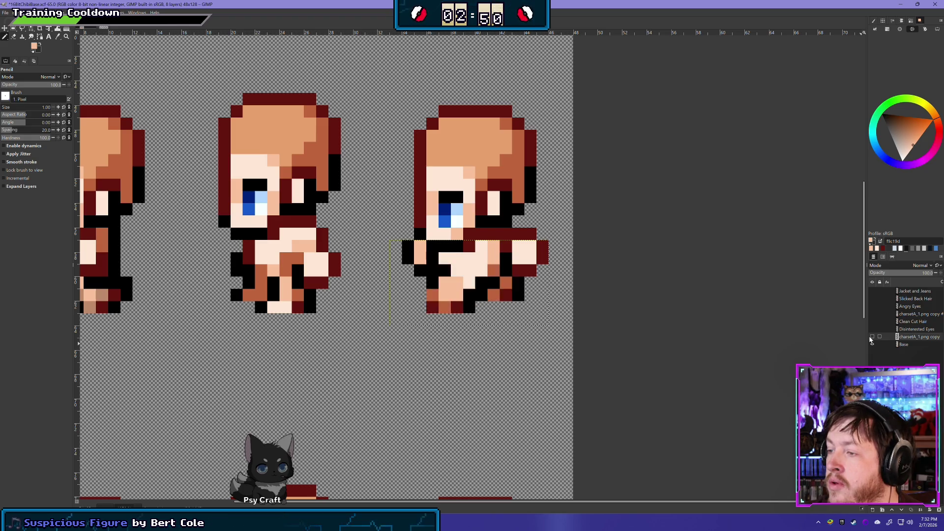
click(872, 337)
click(872, 337)
click(872, 337)
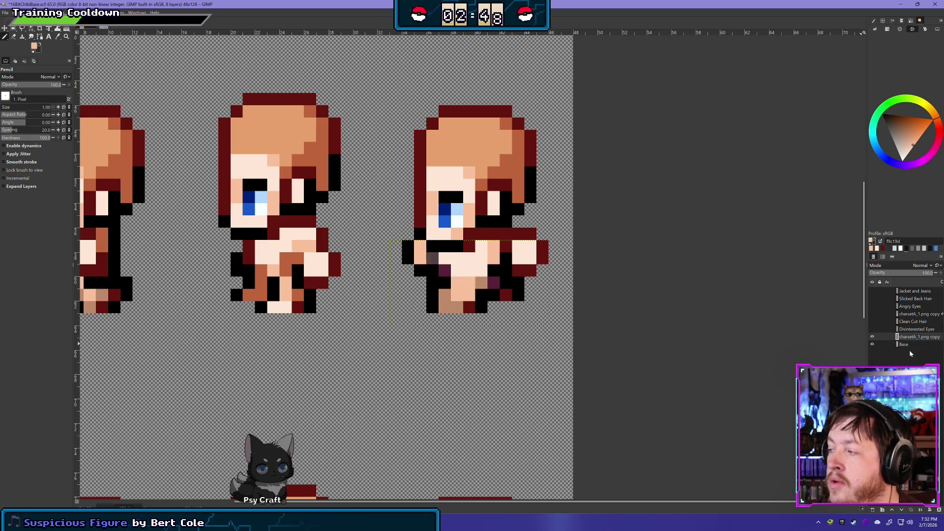
click(872, 344)
click(872, 344)
click(873, 337)
click(873, 337)
click(873, 337)
click(874, 338)
click(873, 337)
click(873, 338)
click(873, 338)
click(873, 338)
click(873, 338)
click(873, 338)
click(874, 337)
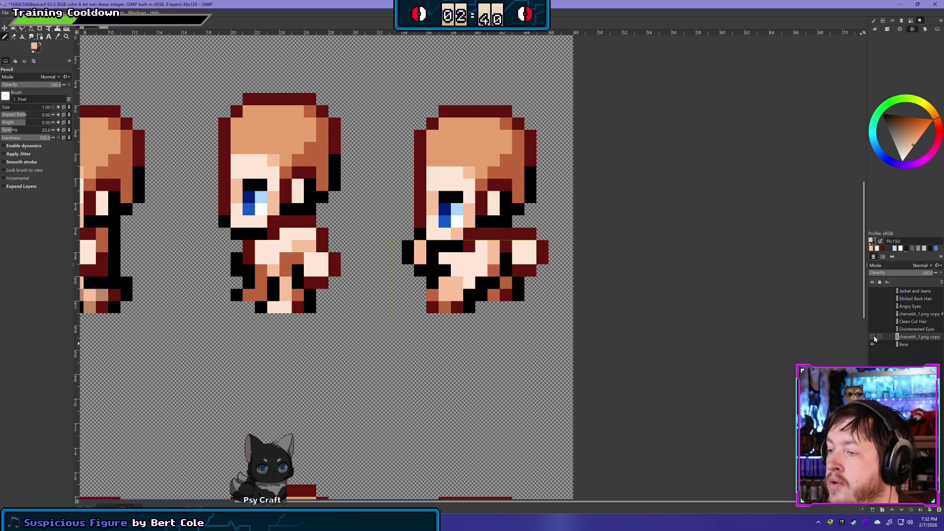
click(873, 338)
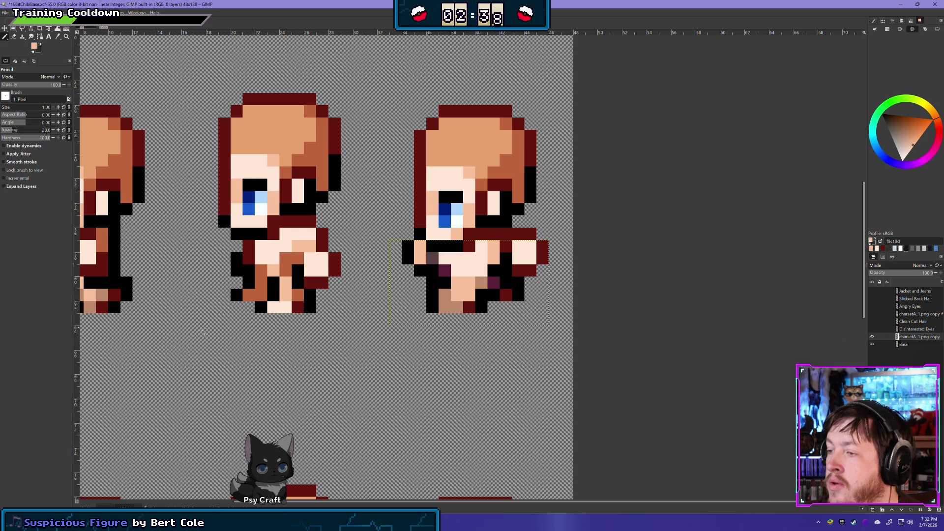
- Repaint the right frame's foot in the pale skin colour from the middle frame's feet
mouse_move(187, 330)
mouse_down()
mouse_move(377, 355)
mouse_move(211, 332)
mouse_up()
ctrl+click(310, 312)
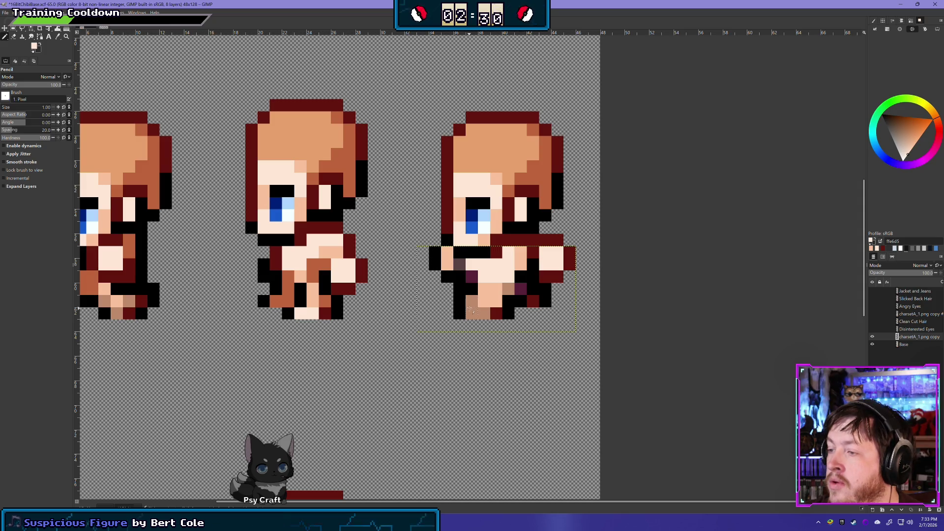
click(471, 301)
click(471, 313)
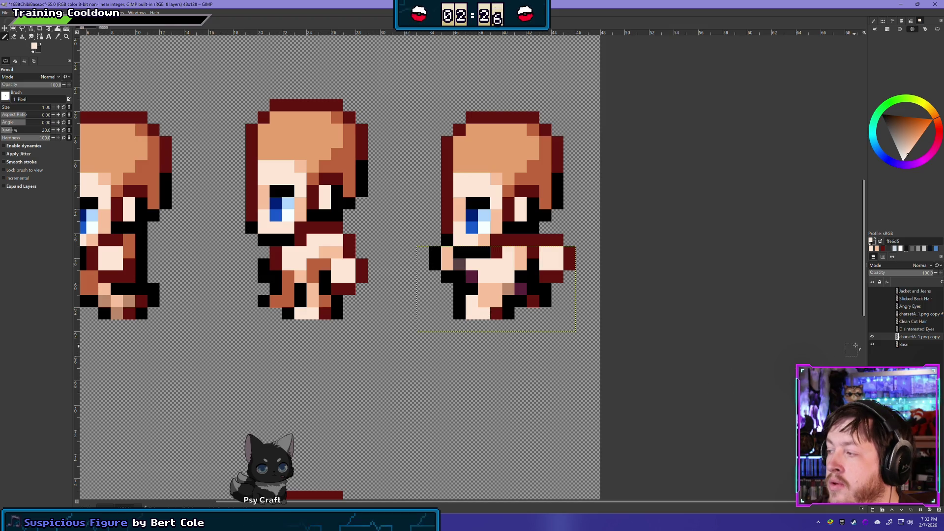
- Toggle the leg overlay repeatedly to check the repainted feet against the reference
click(873, 338)
click(873, 337)
click(873, 338)
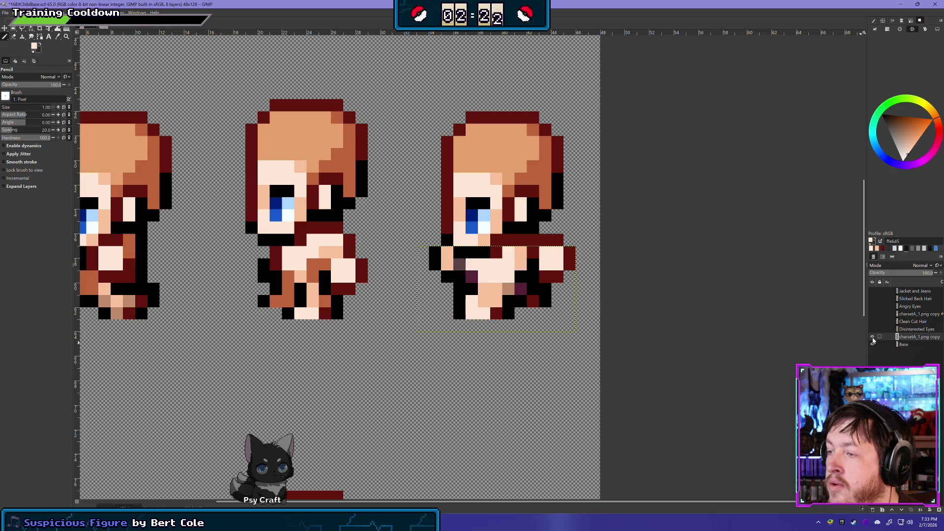
click(873, 338)
click(872, 338)
click(872, 338)
click(873, 337)
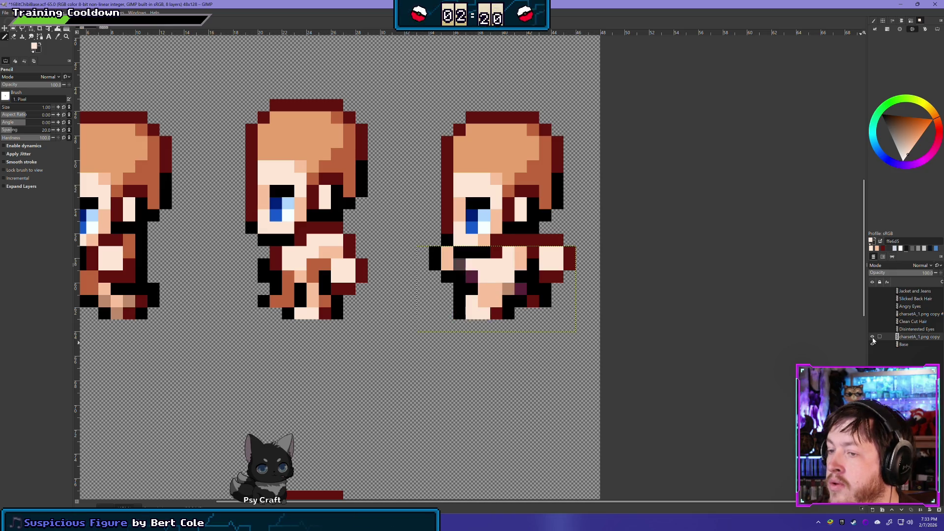
click(873, 337)
click(873, 338)
click(873, 338)
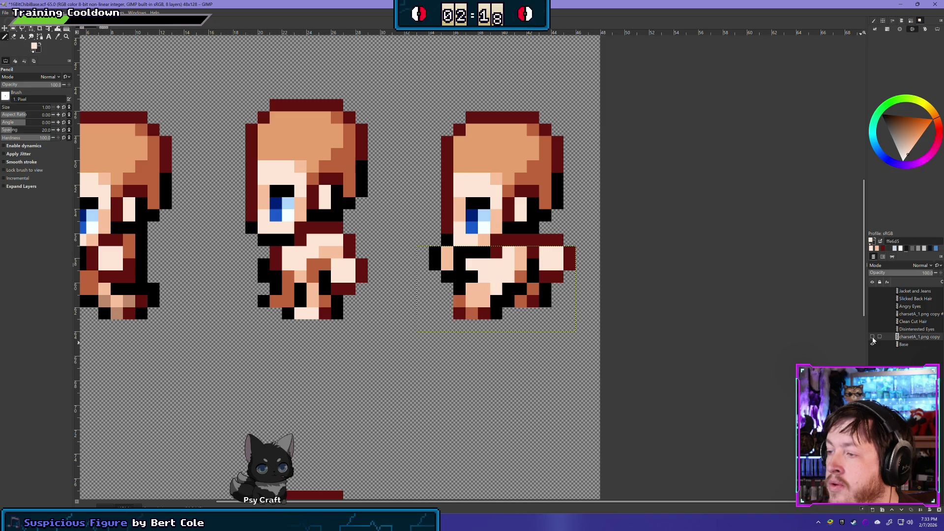
drag(452, 353, 403, 335)
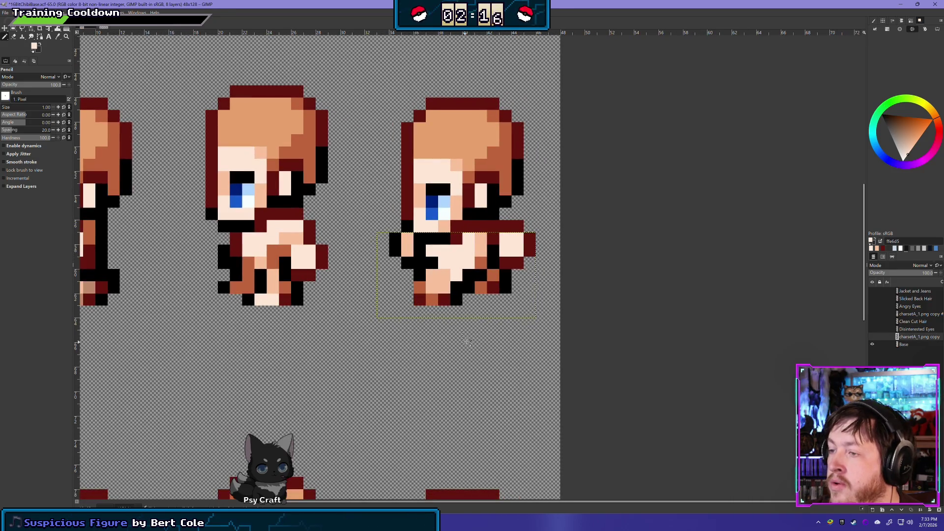
click(873, 338)
click(873, 337)
click(874, 337)
click(873, 338)
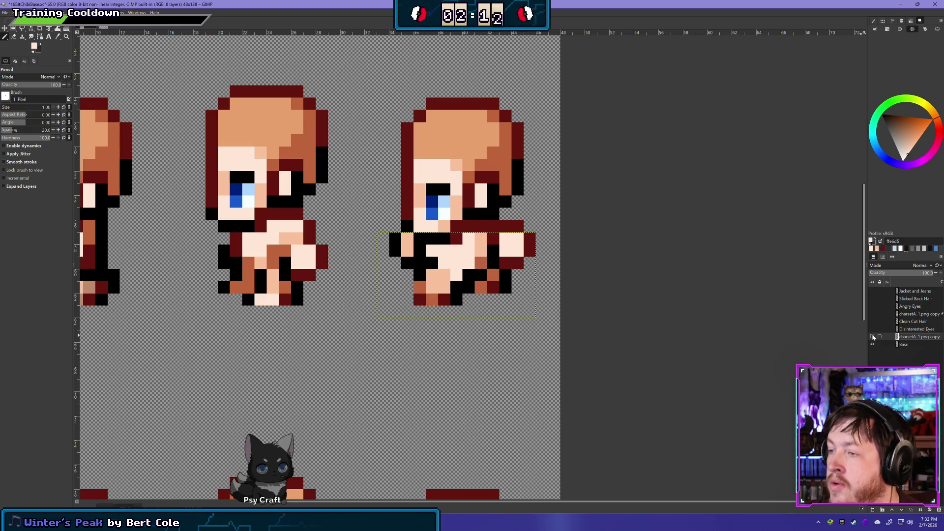
click(873, 338)
click(873, 337)
click(874, 338)
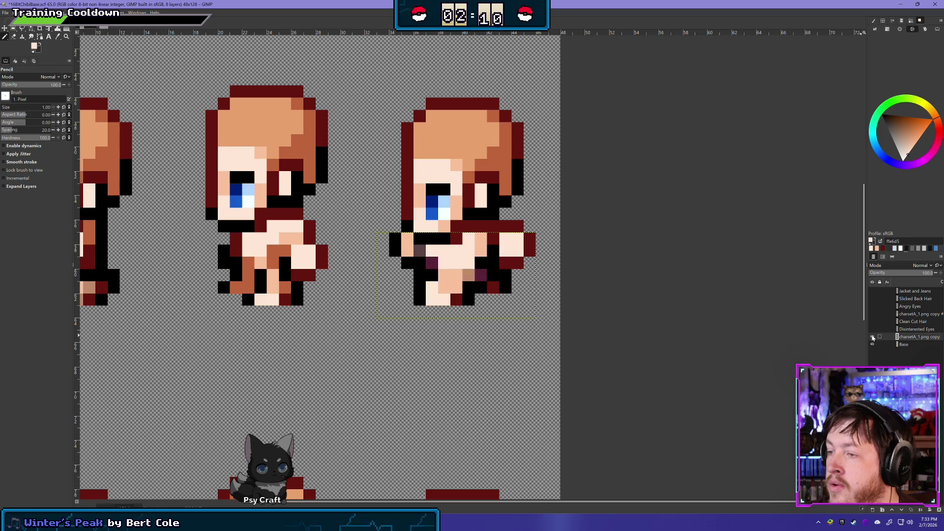
click(874, 337)
click(874, 338)
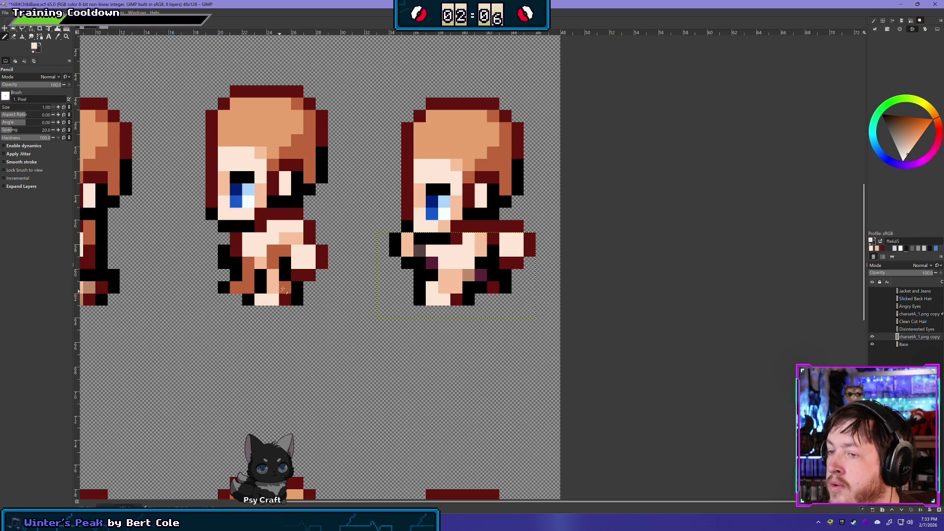
- Turn a pale leg pixel on the right frame peach, sampled from the middle frame's legs
ctrl+click(273, 292)
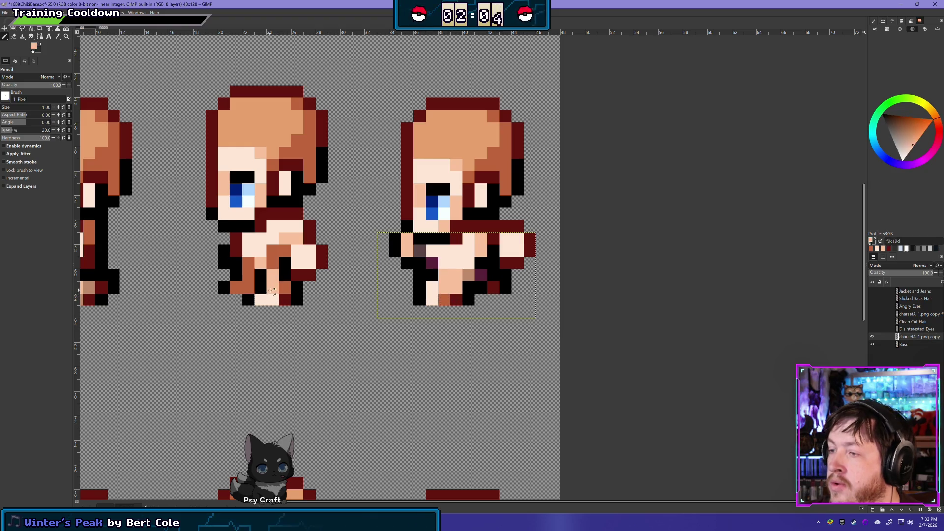
click(432, 300)
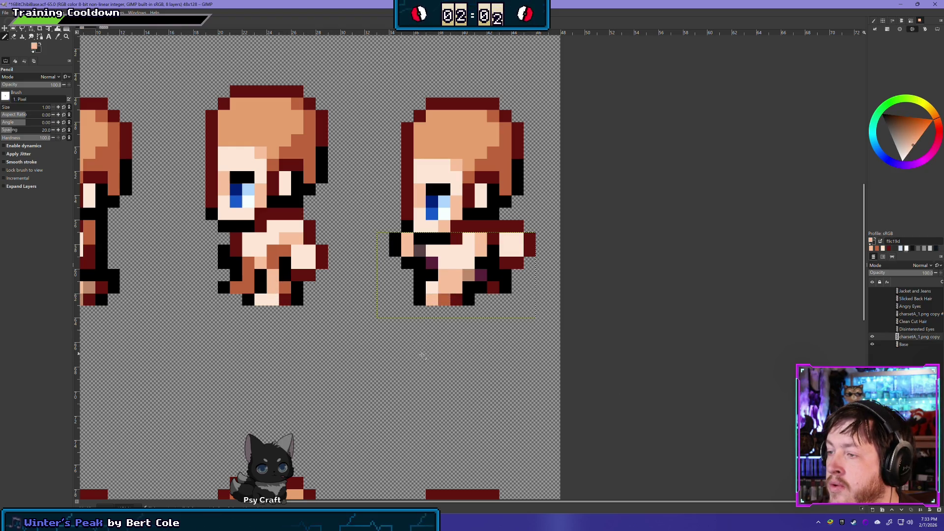
scroll(425, 355, down, 5)
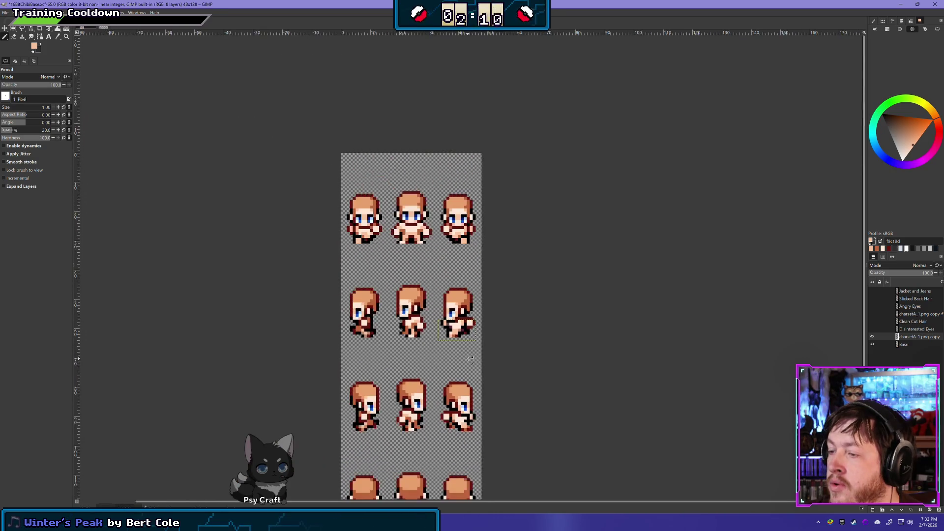
scroll(472, 359, down, 1)
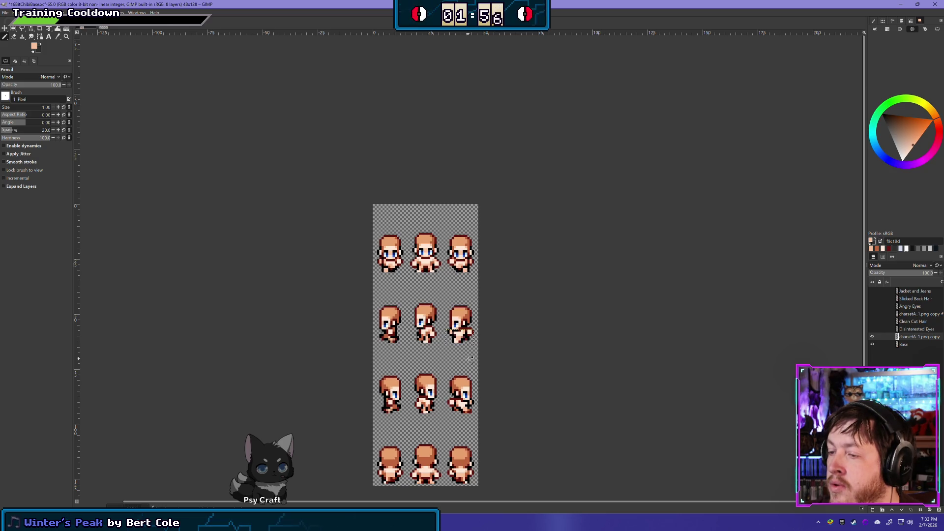
scroll(473, 357, up, 3)
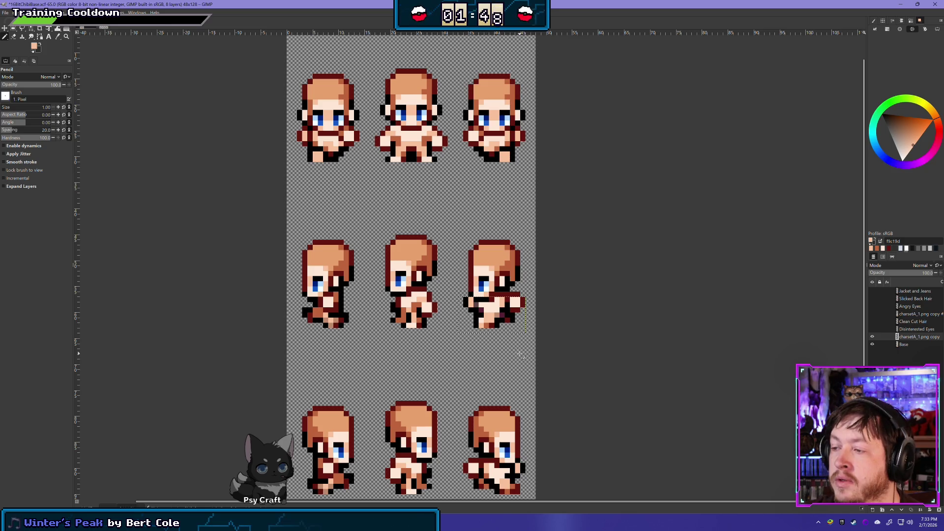
scroll(521, 347, up, 1)
scroll(525, 344, up, 2)
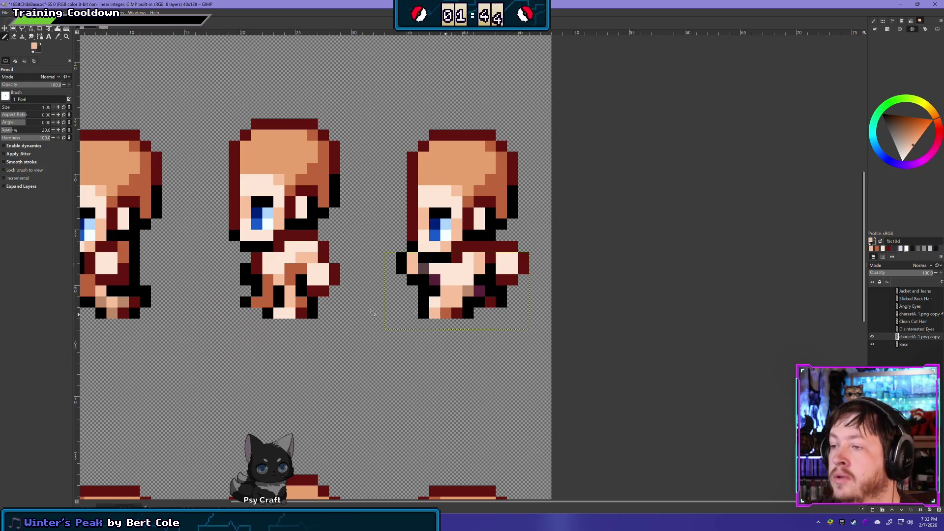
- Toggle the charsetA_1.png copy layer on and off to compare the rightmost side frame
click(873, 336)
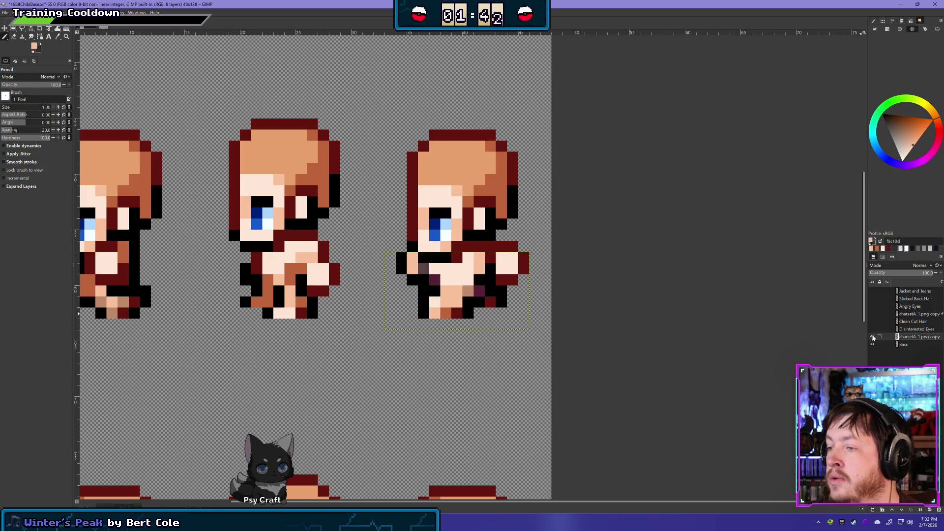
click(873, 337)
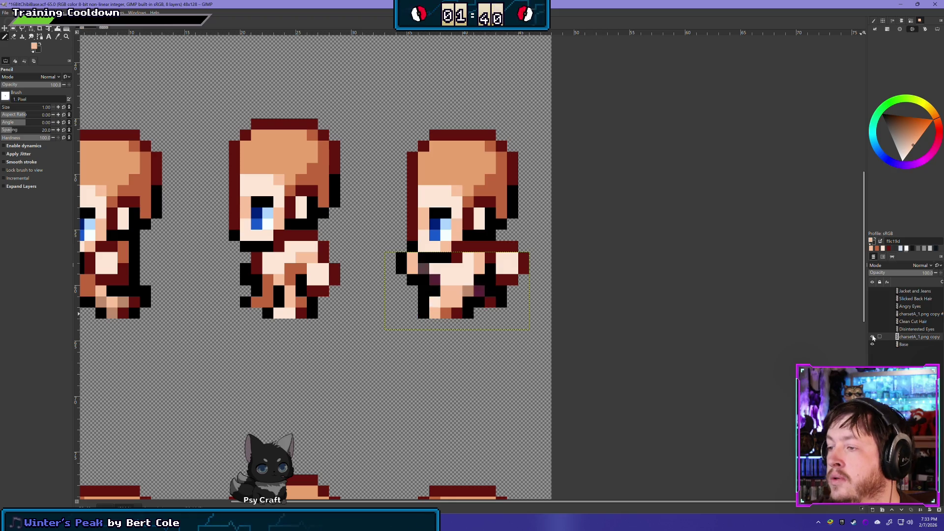
click(873, 337)
click(873, 337)
click(873, 337)
click(873, 337)
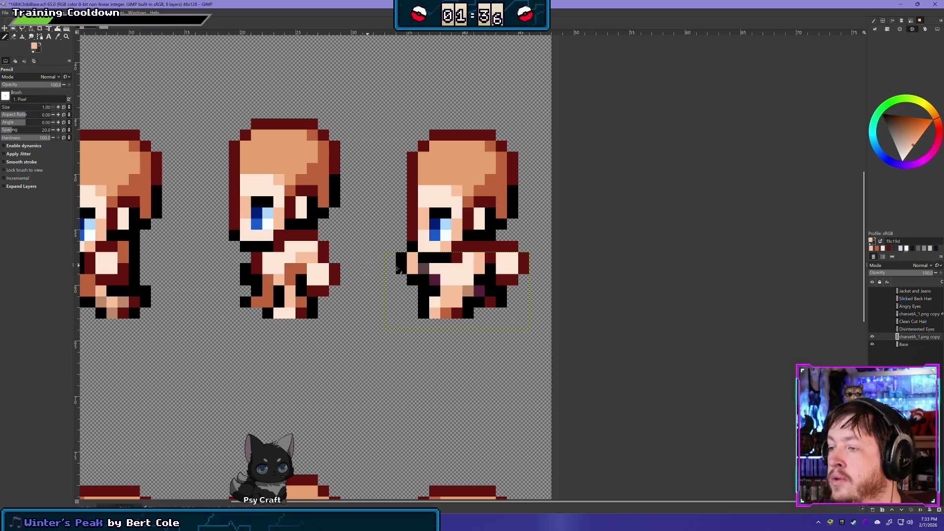
- Paint the stray dark purple body pixel black, after undoing a skin-colour attempt
click(436, 279)
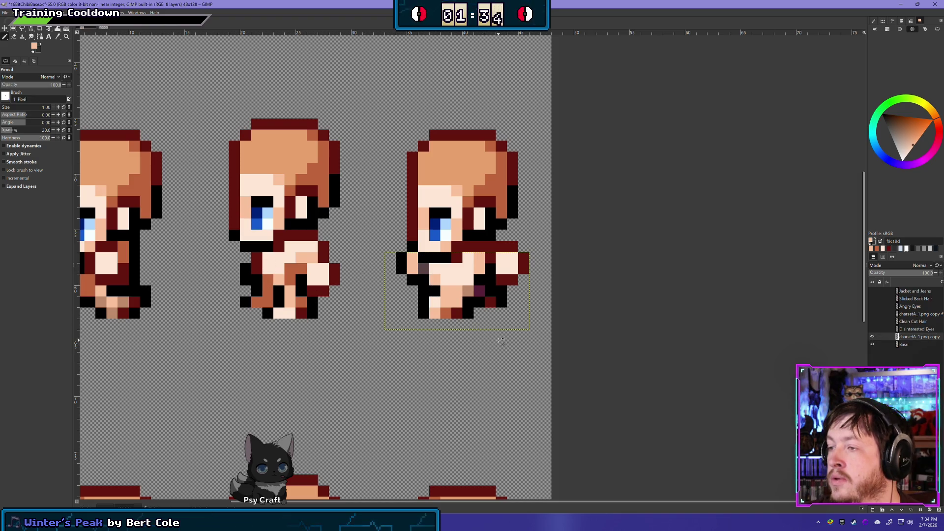
key(ctrl+z)
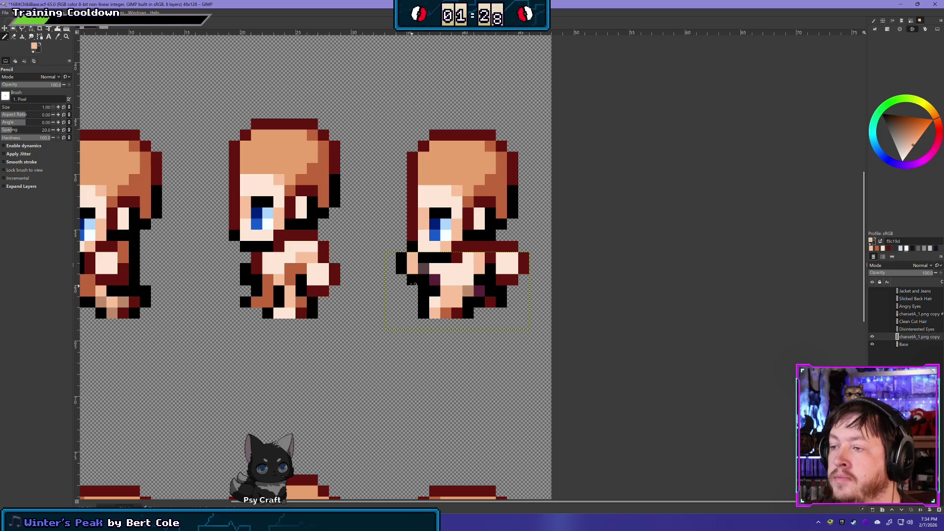
ctrl+click(416, 282)
click(437, 282)
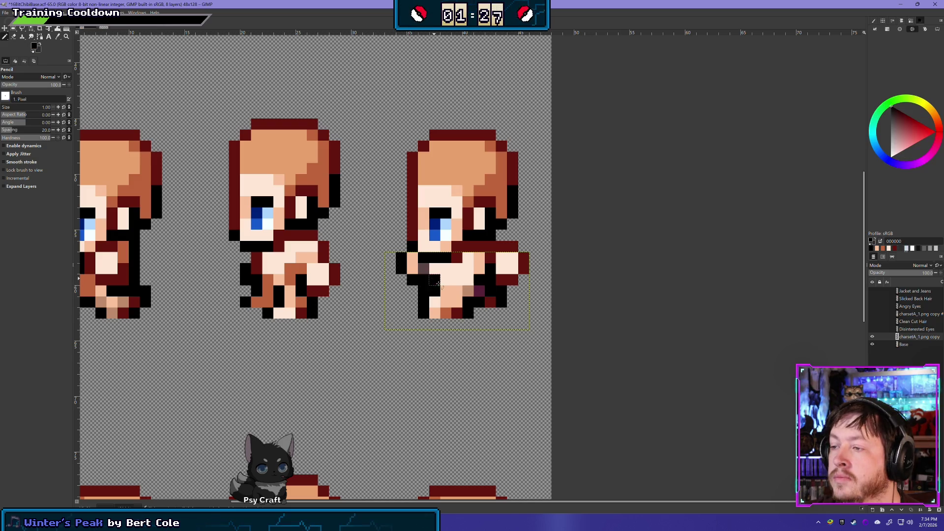
- Flicker the overlay layer to check the repaired pixel, leaving the copy layer visible
click(873, 338)
click(873, 338)
click(873, 338)
click(872, 338)
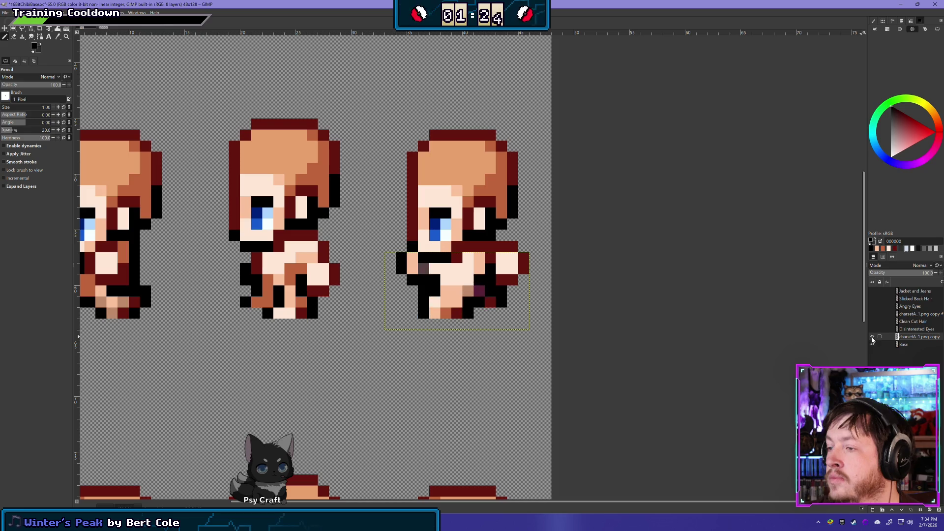
click(873, 338)
click(873, 338)
click(873, 338)
click(872, 338)
click(873, 338)
click(872, 338)
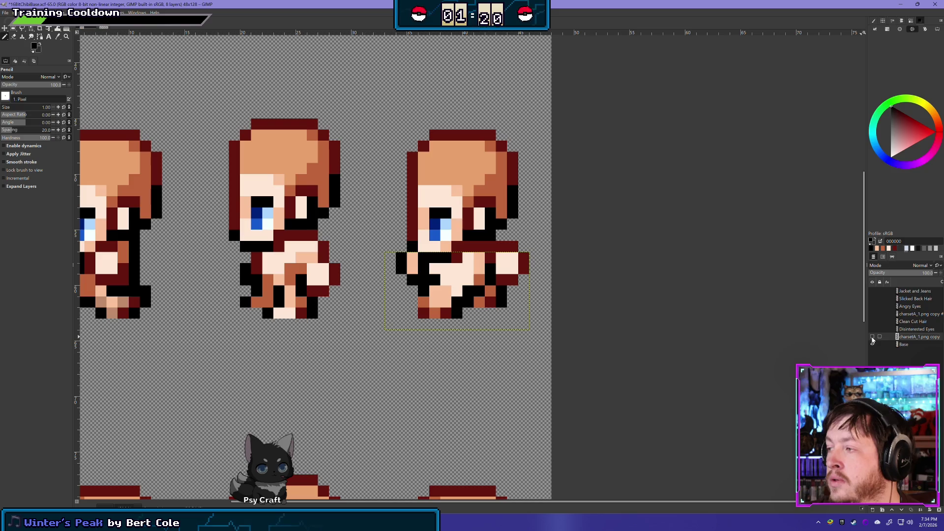
click(873, 338)
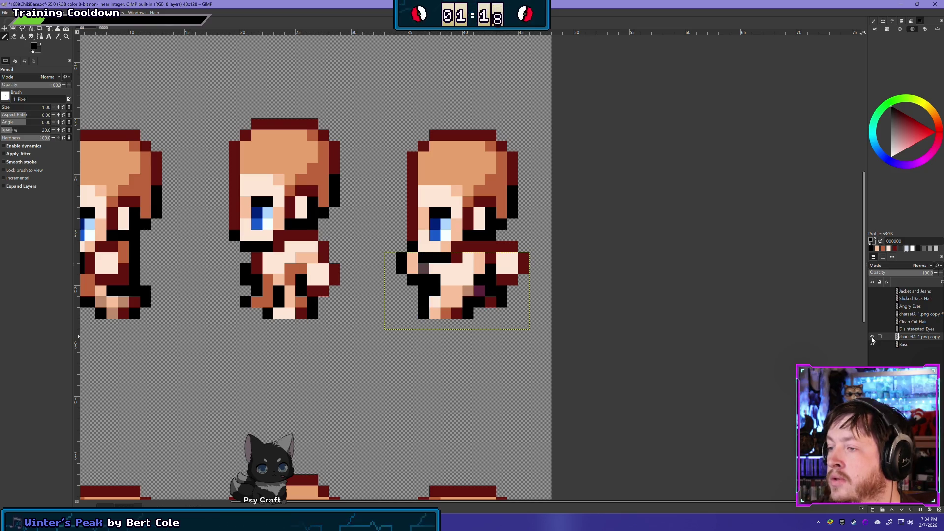
- Compare the right side-walk frame with the overlay layer hidden and shown
scroll(479, 347, down, 3)
scroll(477, 349, down, 2)
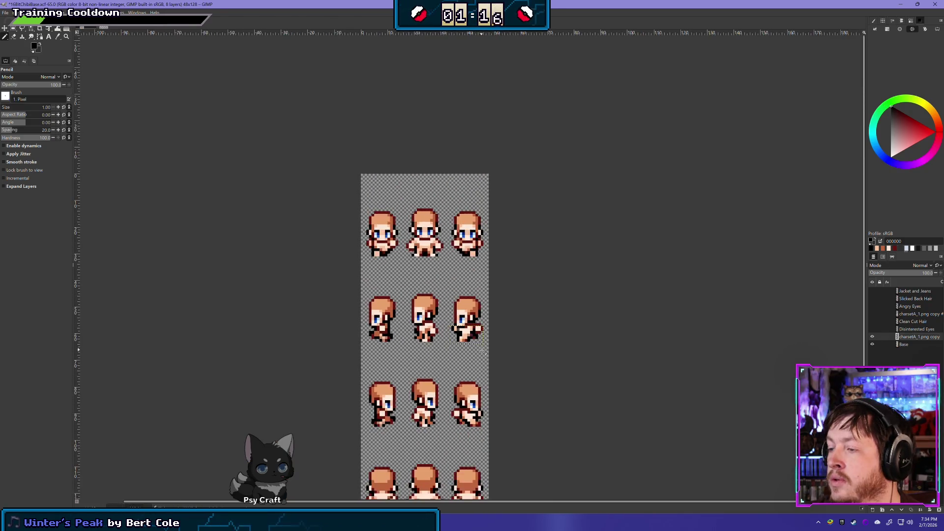
scroll(479, 350, down, 2)
scroll(485, 352, up, 4)
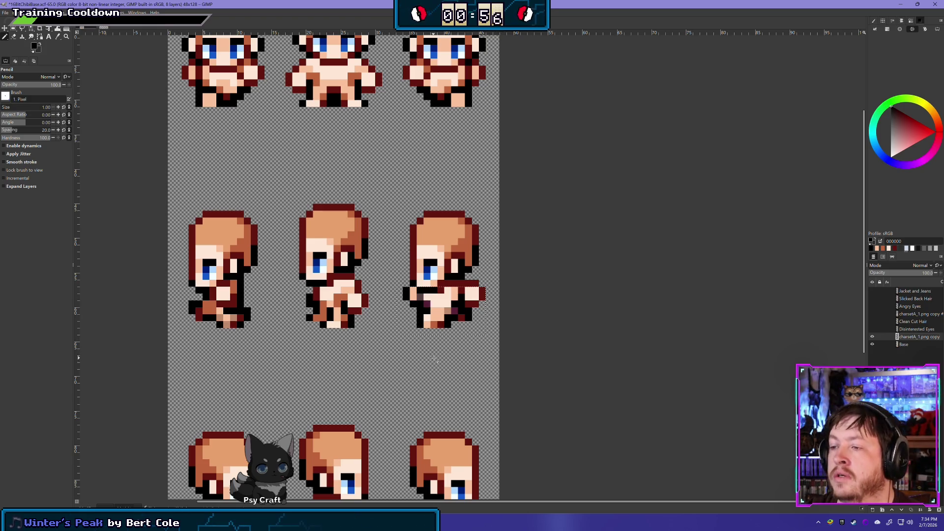
scroll(476, 324, up, 1)
scroll(476, 323, up, 1)
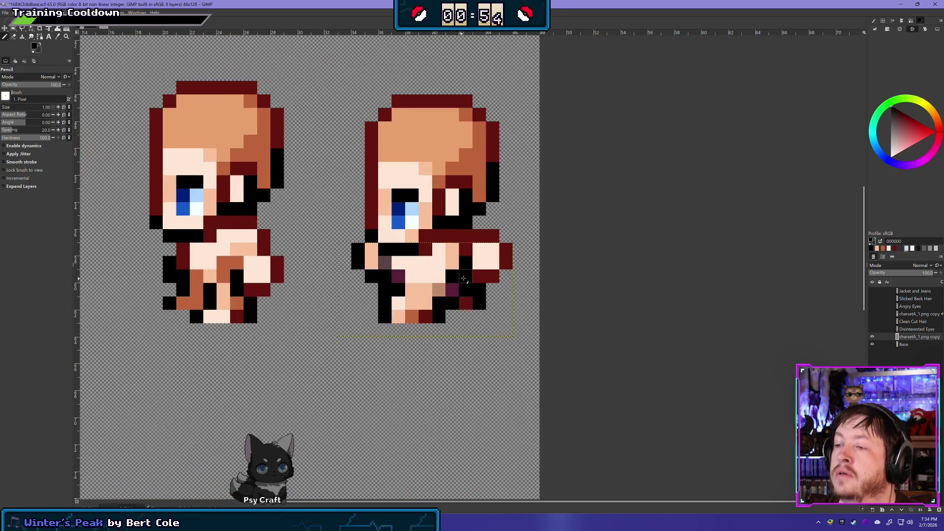
click(873, 337)
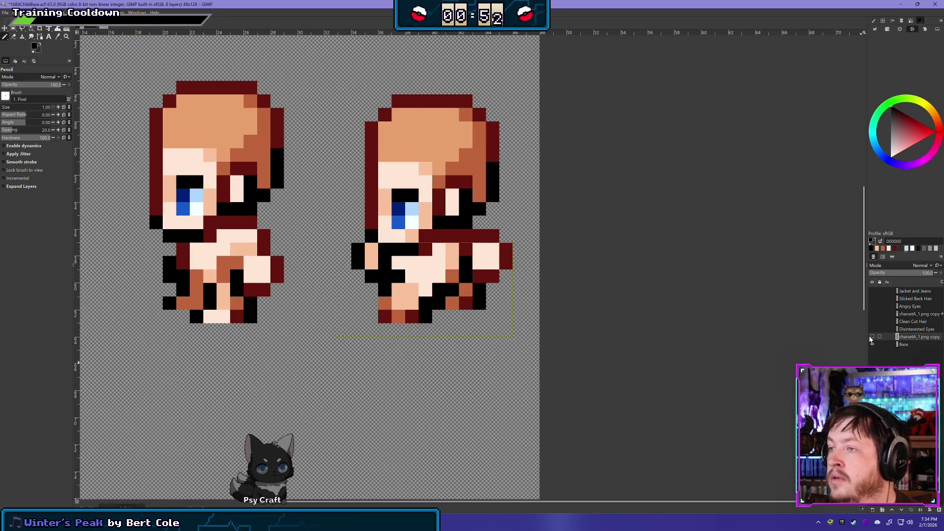
click(872, 337)
click(872, 338)
click(873, 338)
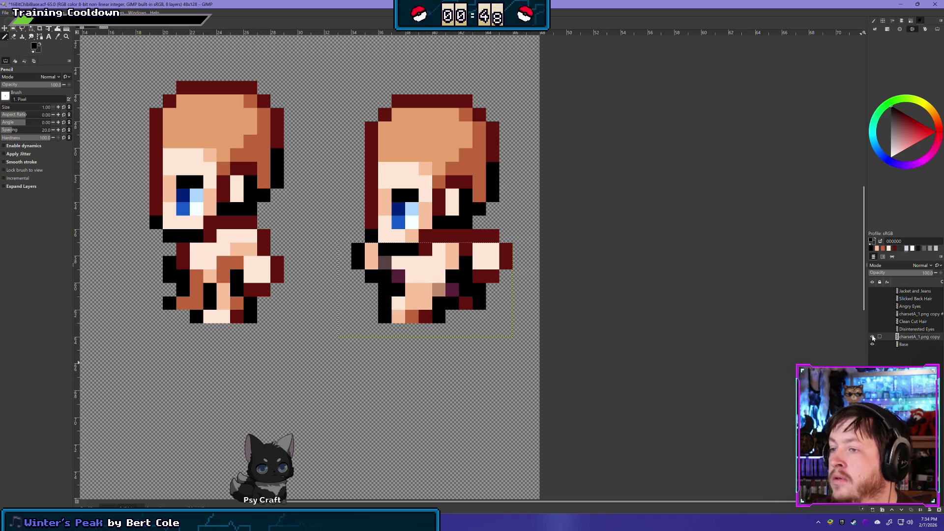
- Sample the sprite's dark red 64150e and pencil the pixel with it
click(872, 337)
click(873, 338)
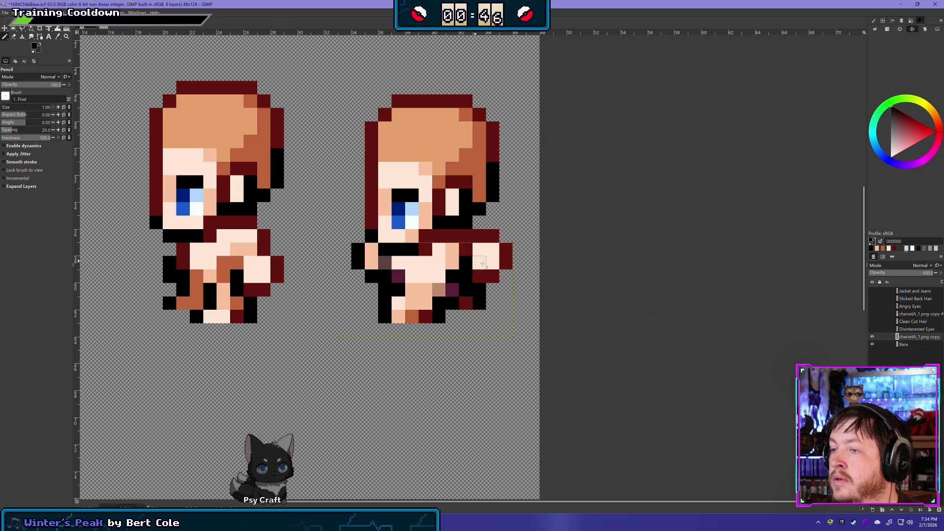
ctrl+click(423, 317)
click(386, 262)
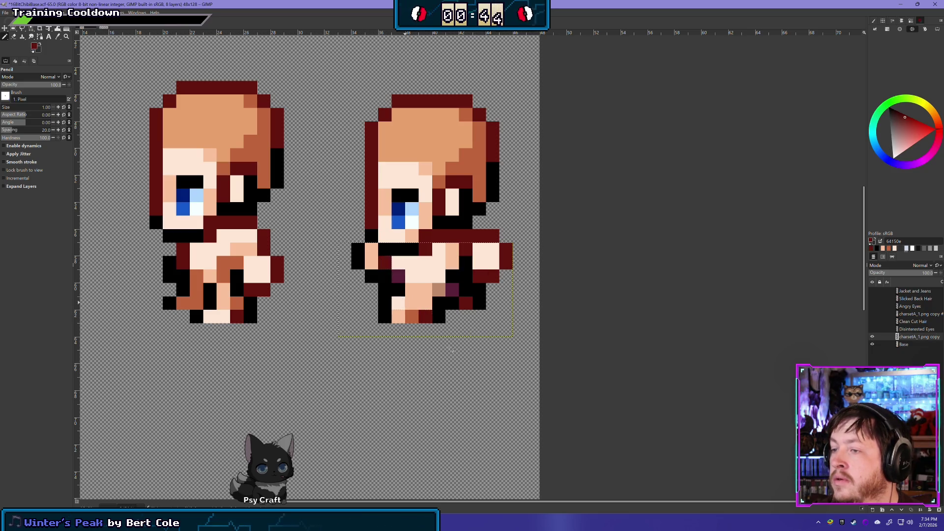
scroll(473, 325, down, 3)
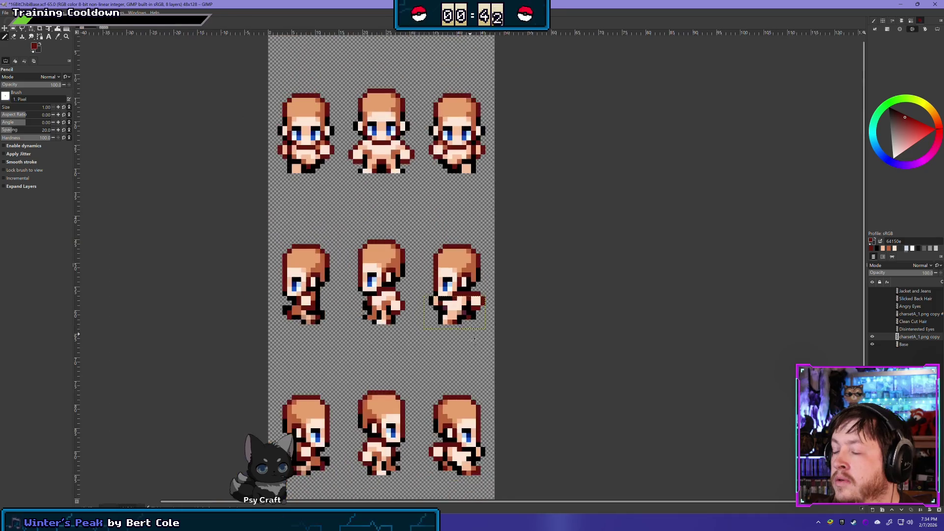
scroll(456, 320, up, 1)
scroll(456, 319, up, 1)
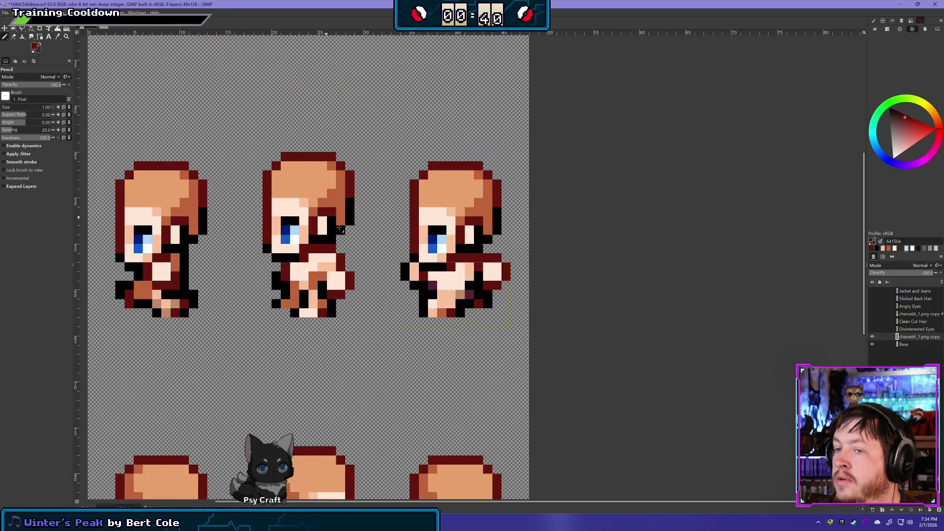
scroll(442, 285, up, 2)
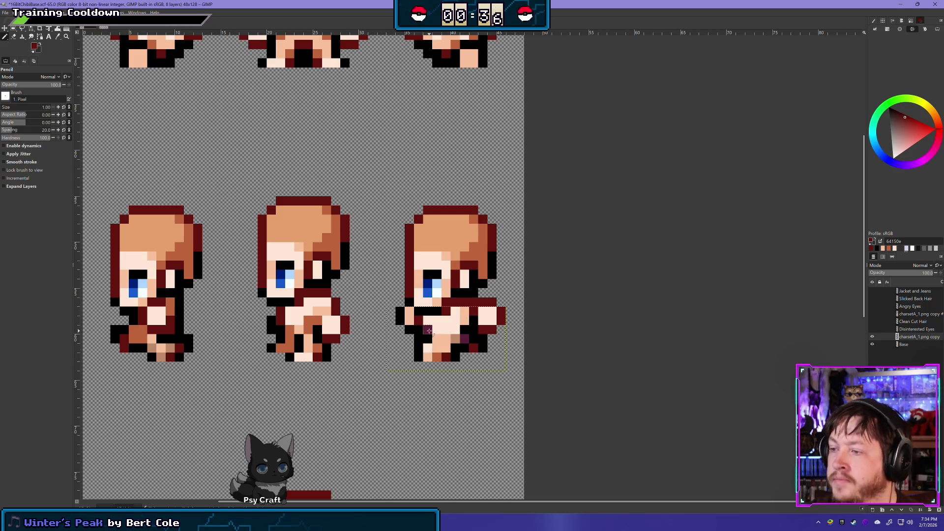
scroll(557, 321, down, 1)
scroll(558, 321, down, 3)
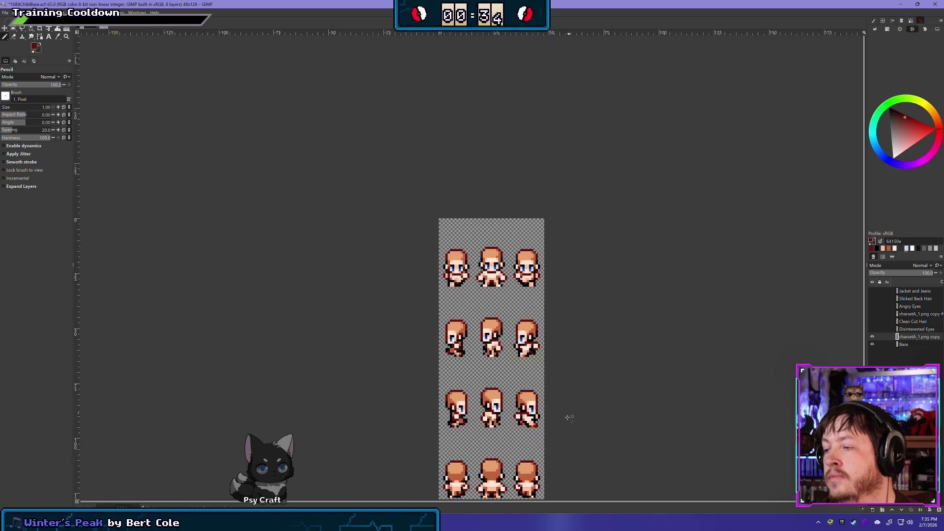
scroll(508, 352, up, 2)
scroll(508, 352, up, 1)
scroll(487, 325, up, 1)
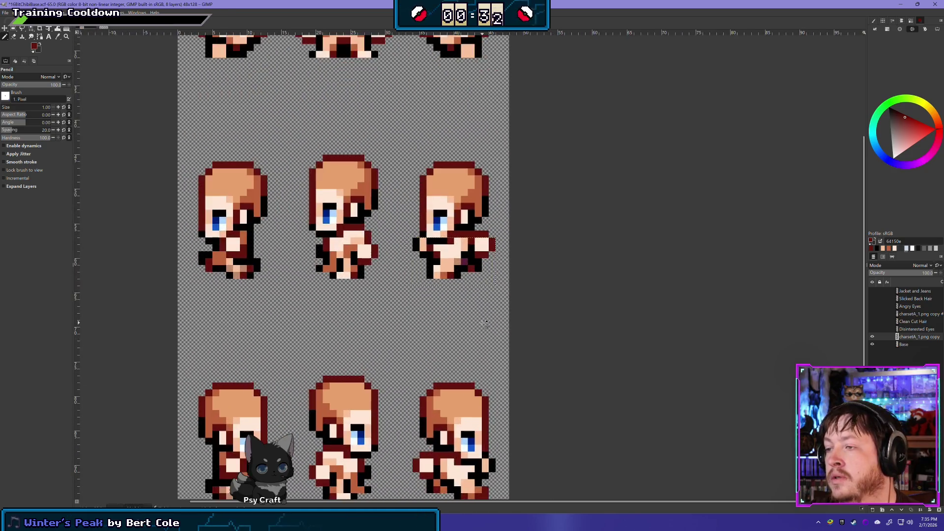
scroll(486, 322, up, 1)
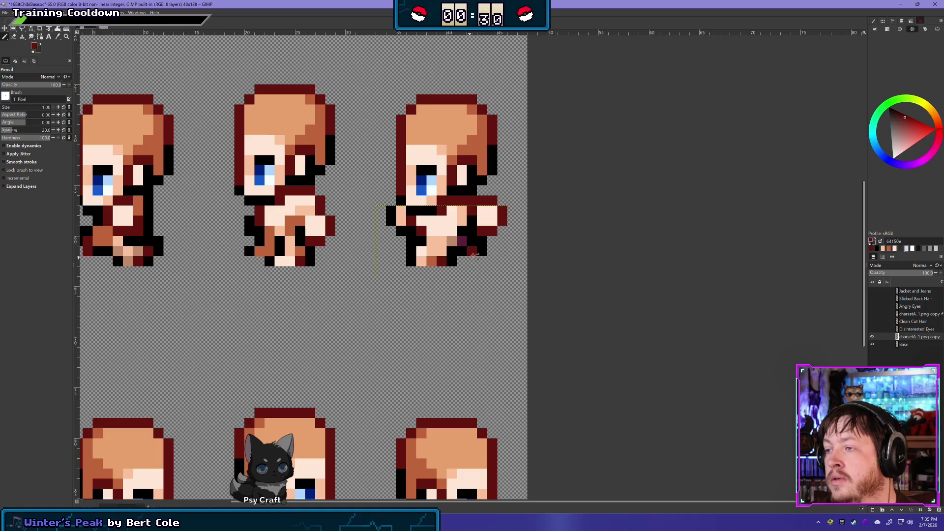
scroll(475, 300, up, 1)
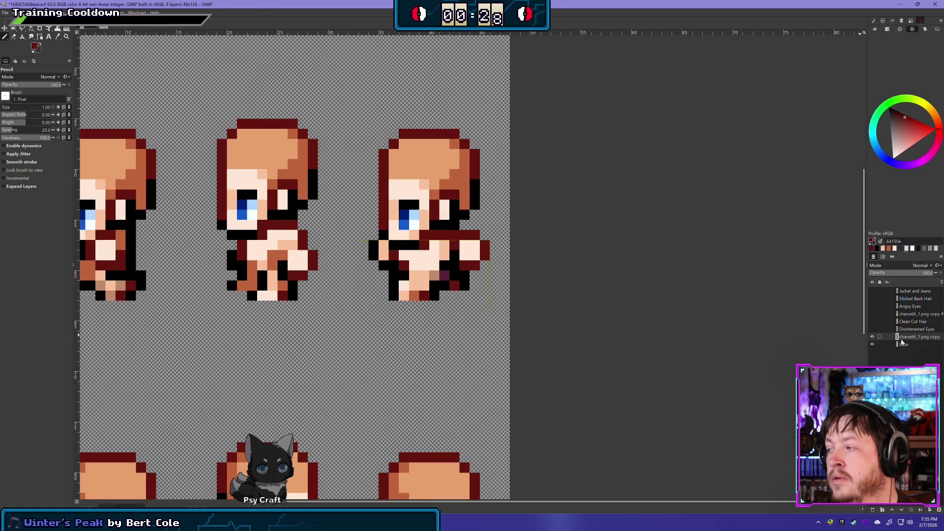
click(873, 336)
click(874, 337)
click(873, 337)
click(874, 337)
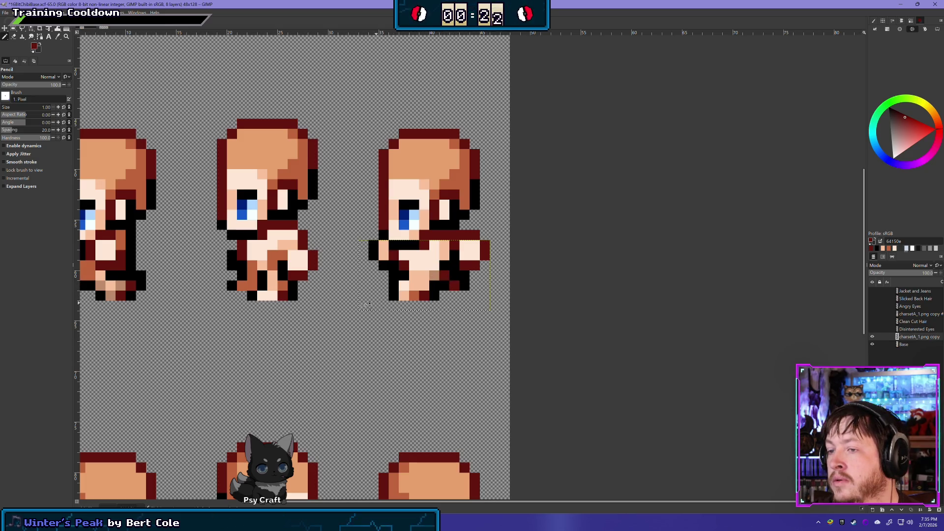
scroll(474, 372, up, 3)
scroll(473, 372, left, 5)
scroll(473, 373, right, 5)
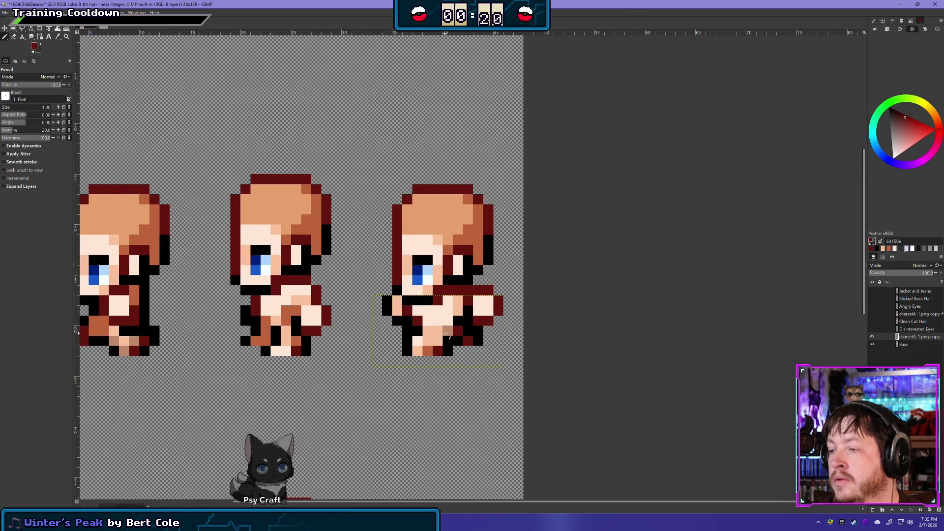
scroll(447, 335, up, 1)
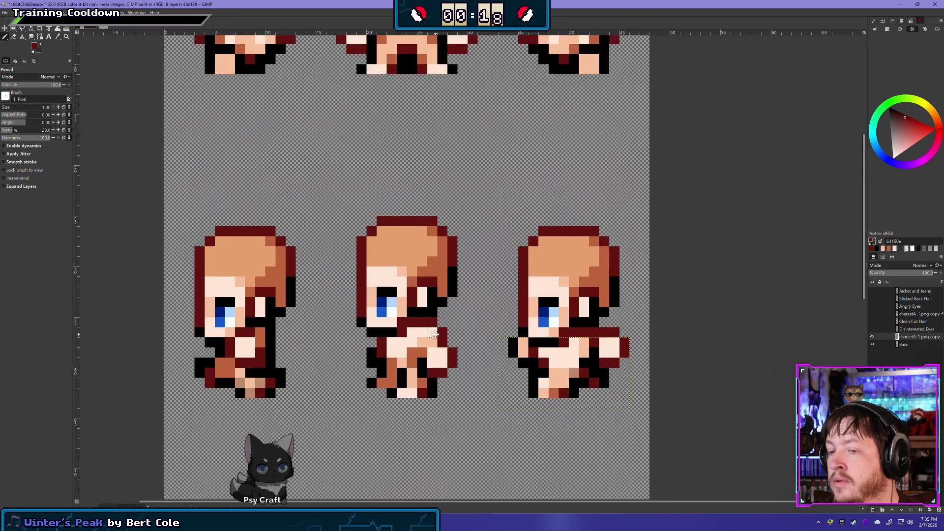
scroll(436, 335, down, 3)
scroll(423, 337, up, 3)
scroll(413, 337, down, 6)
scroll(494, 335, down, 1)
scroll(499, 337, up, 2)
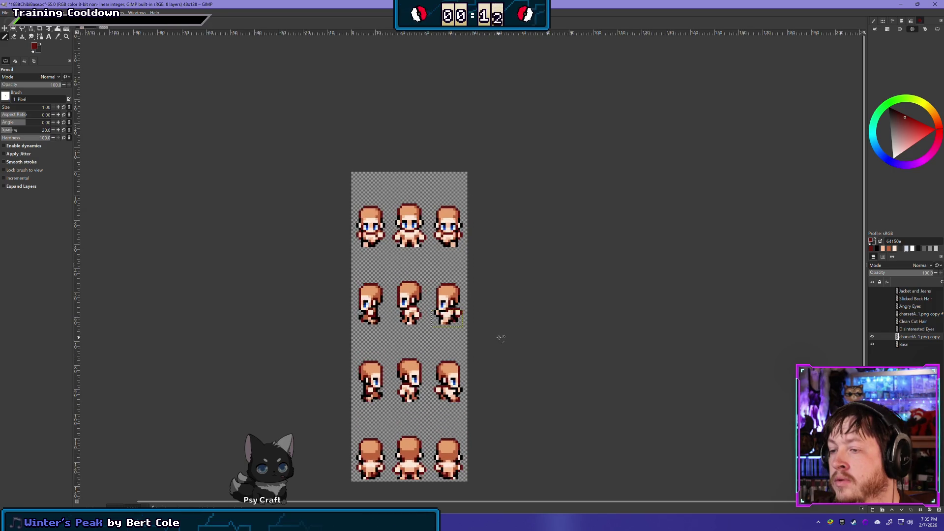
scroll(483, 332, up, 1)
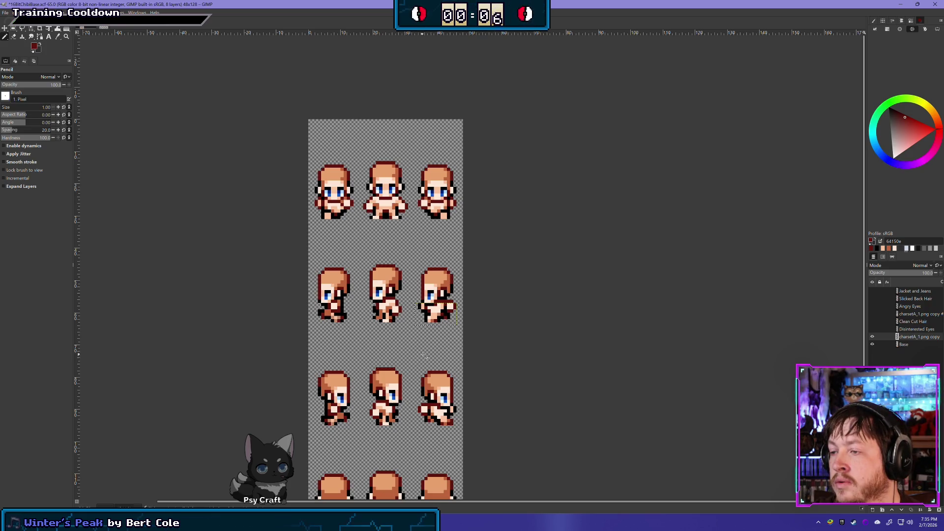
scroll(430, 337, up, 1)
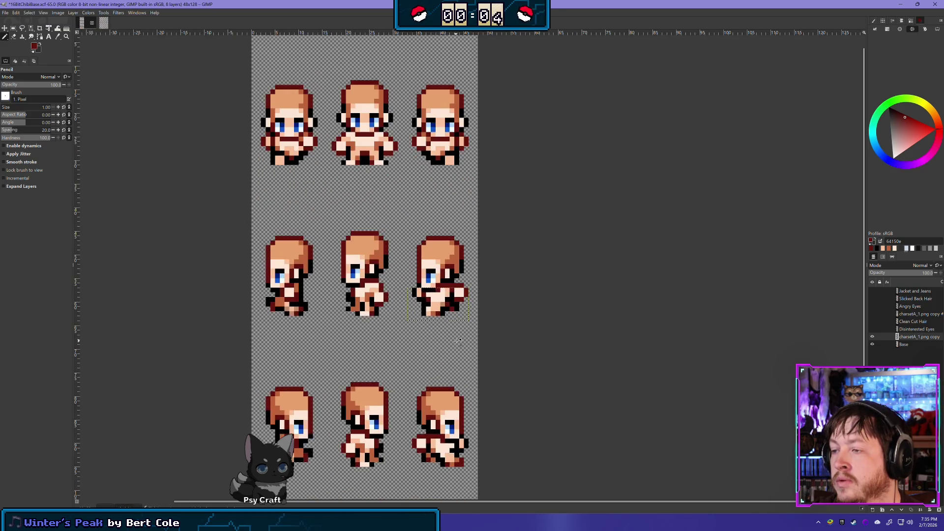
scroll(459, 338, up, 1)
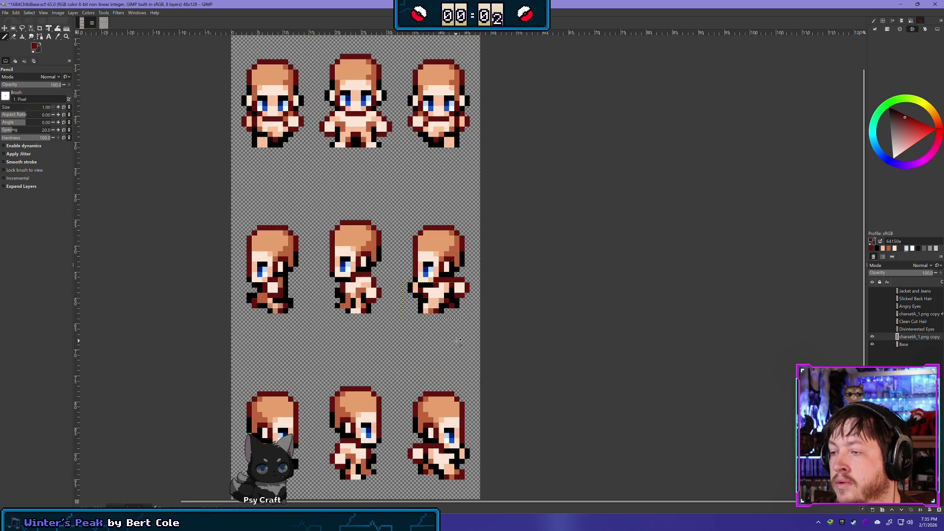
scroll(448, 337, down, 1)
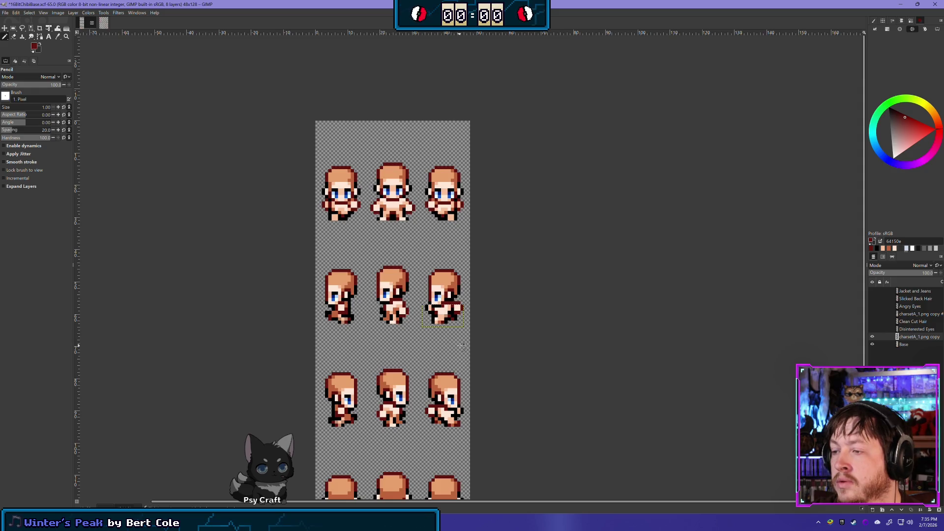
scroll(461, 346, up, 1)
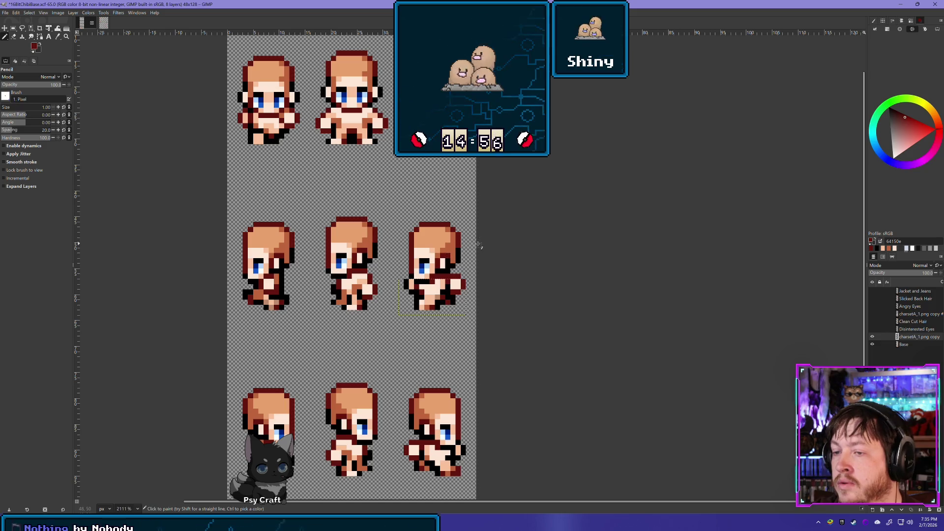
scroll(453, 212, down, 3)
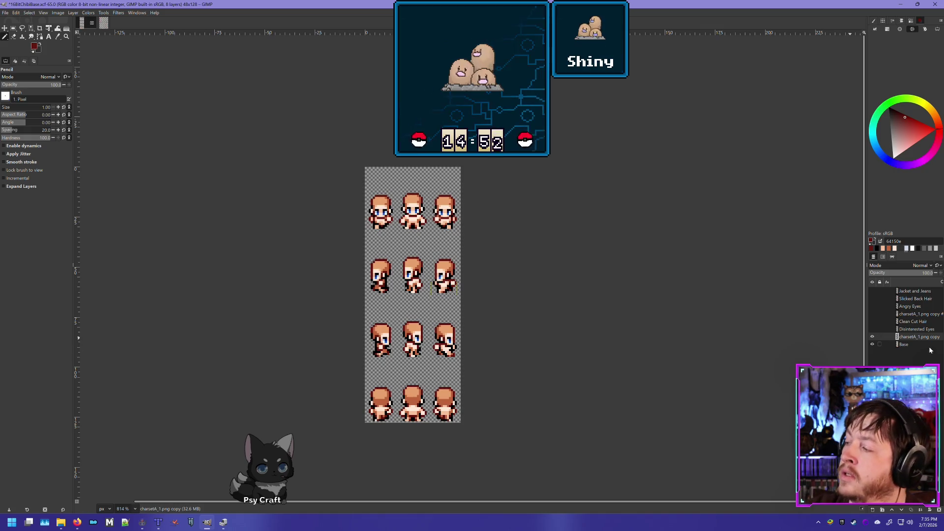
click(873, 338)
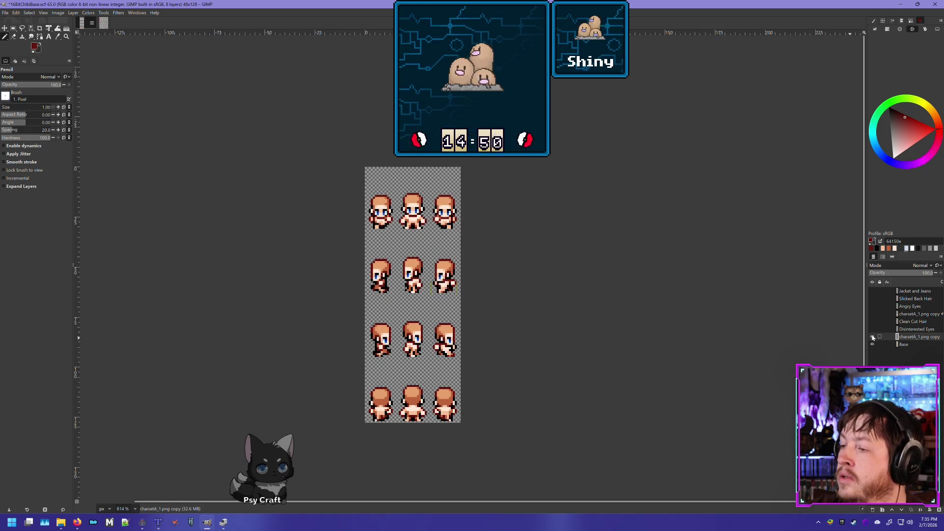
click(873, 337)
click(872, 337)
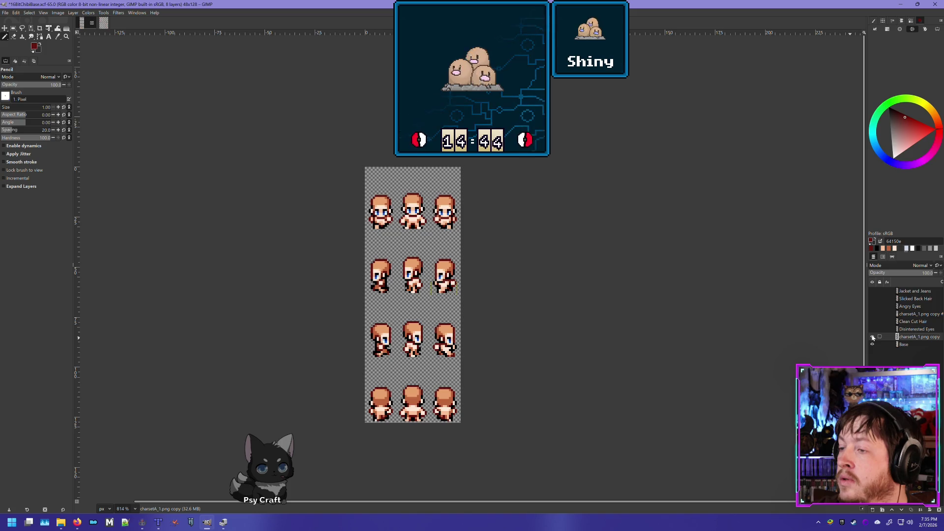
click(872, 338)
scroll(484, 288, up, 3)
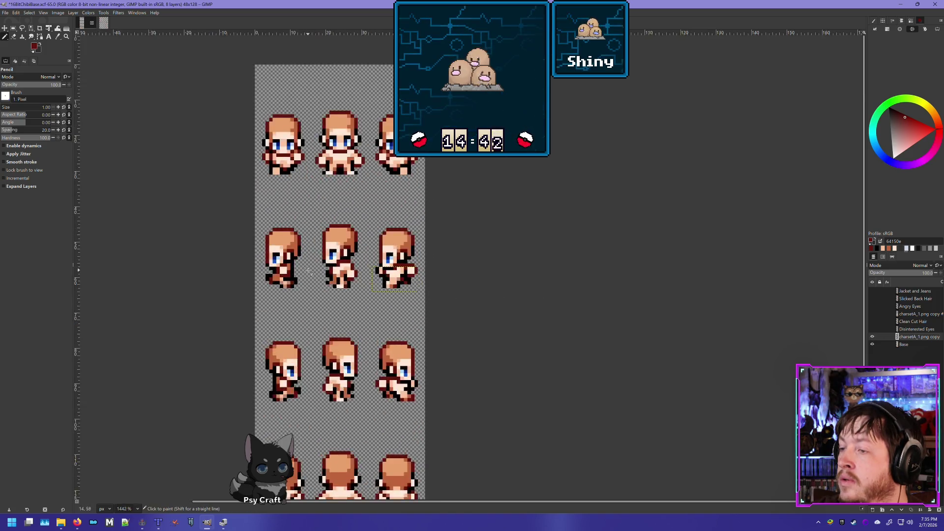
scroll(485, 287, up, 1)
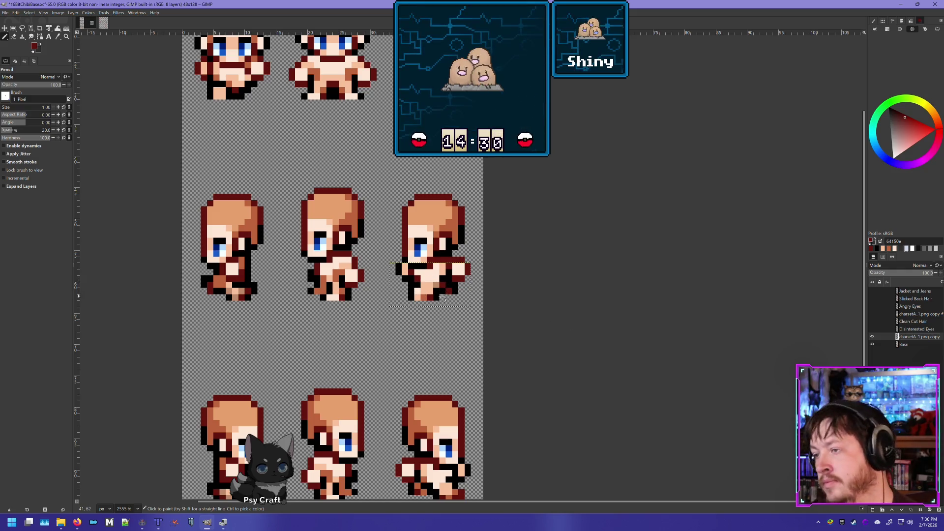
- Sample the skin tone, then the orange-brown bf643d, from the sprites
ctrl+click(440, 278)
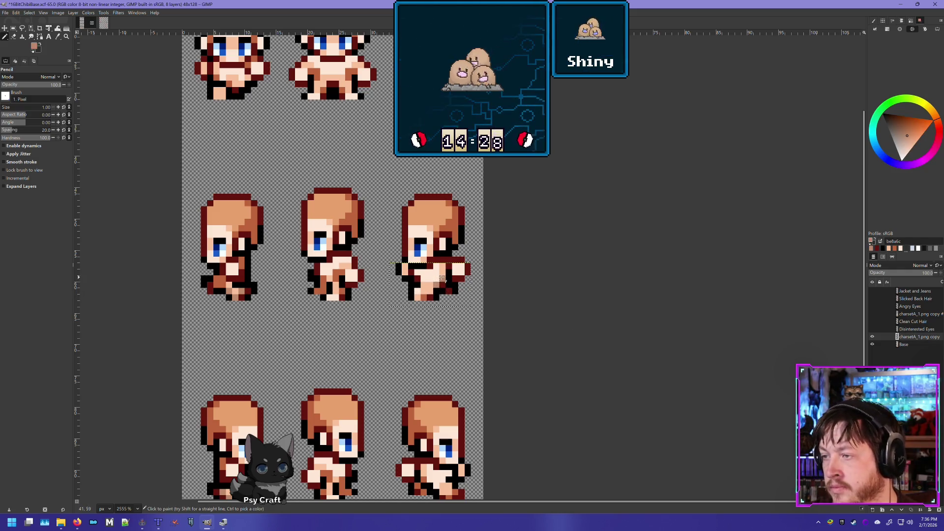
scroll(557, 286, down, 3)
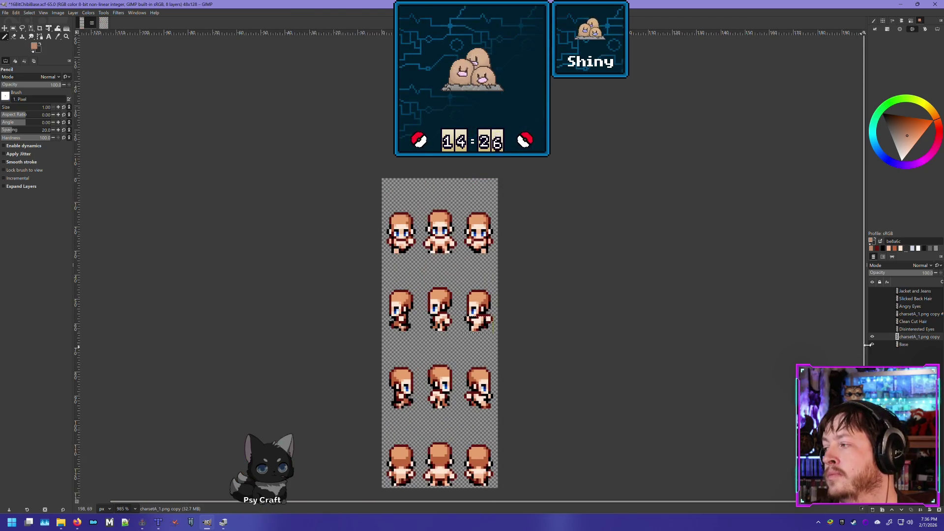
click(872, 337)
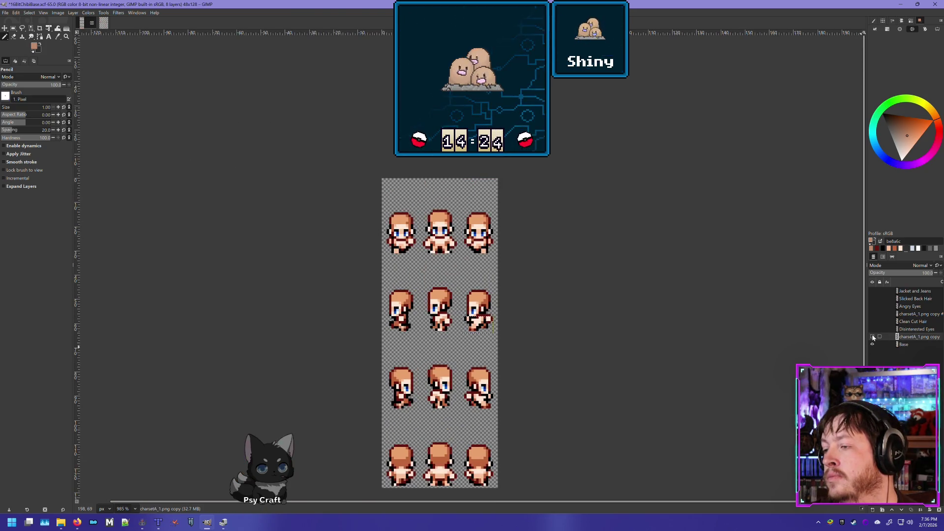
click(873, 338)
scroll(504, 344, up, 3)
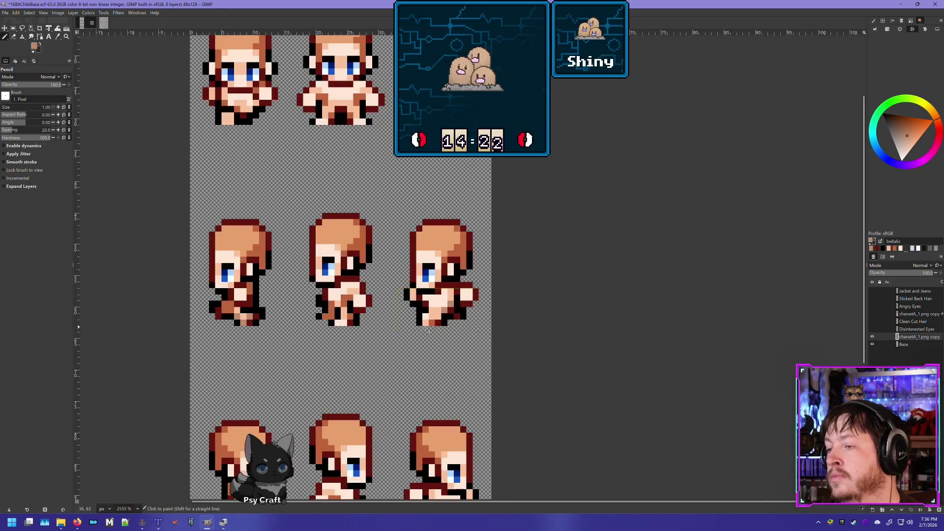
ctrl+click(449, 312)
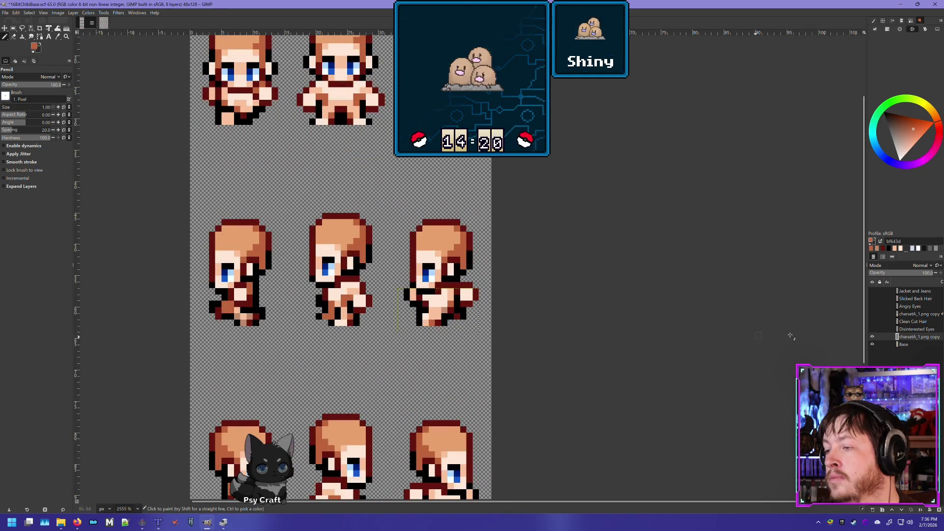
- Toggle the charsetA_1.png copy layer repeatedly to compare frames, leaving it visible
click(872, 329)
click(873, 329)
click(873, 338)
click(873, 338)
click(873, 338)
click(873, 338)
click(873, 337)
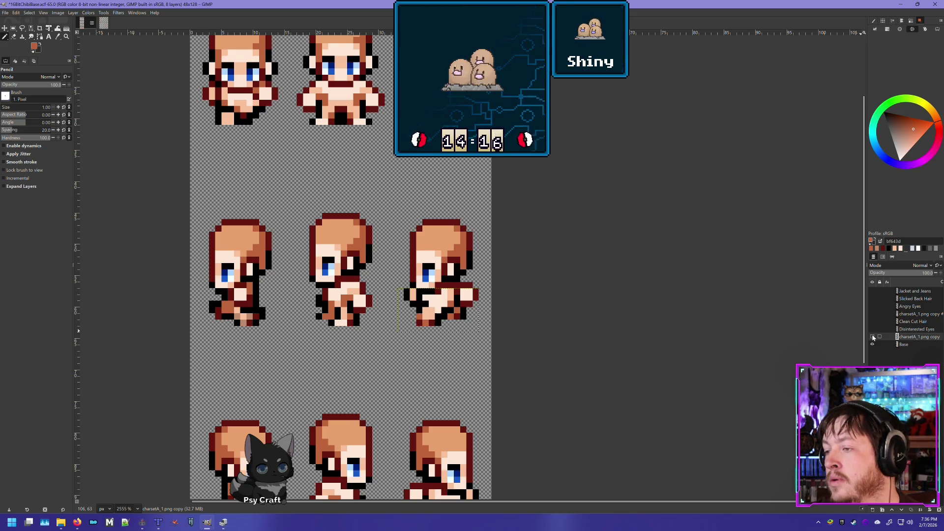
click(873, 338)
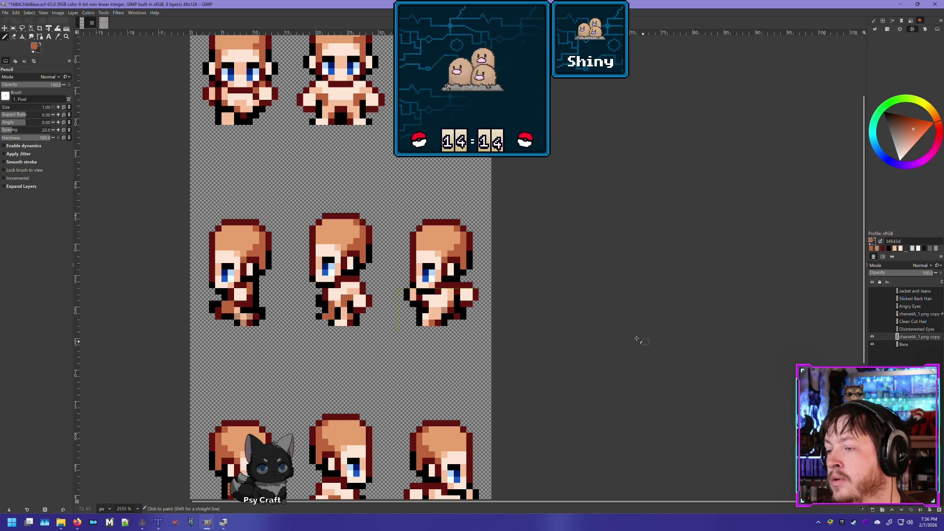
scroll(641, 337, down, 5)
scroll(552, 348, down, 3)
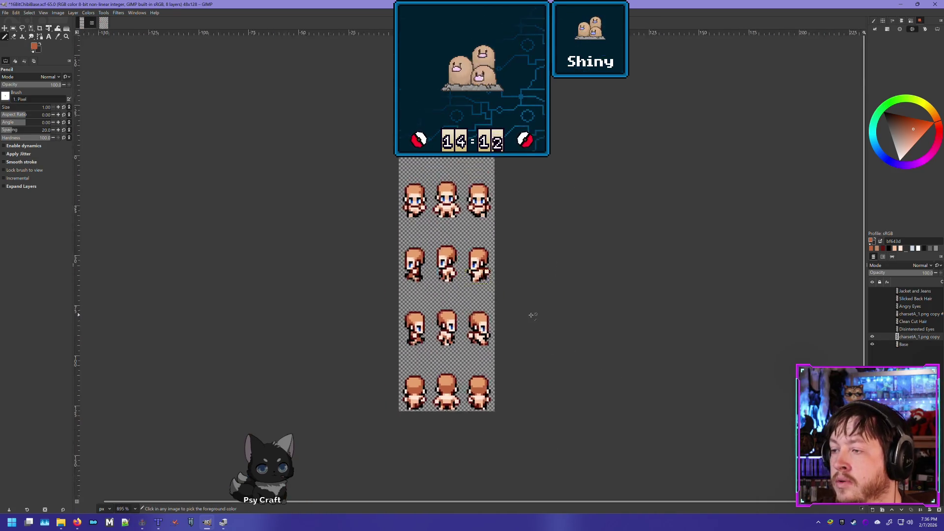
click(873, 338)
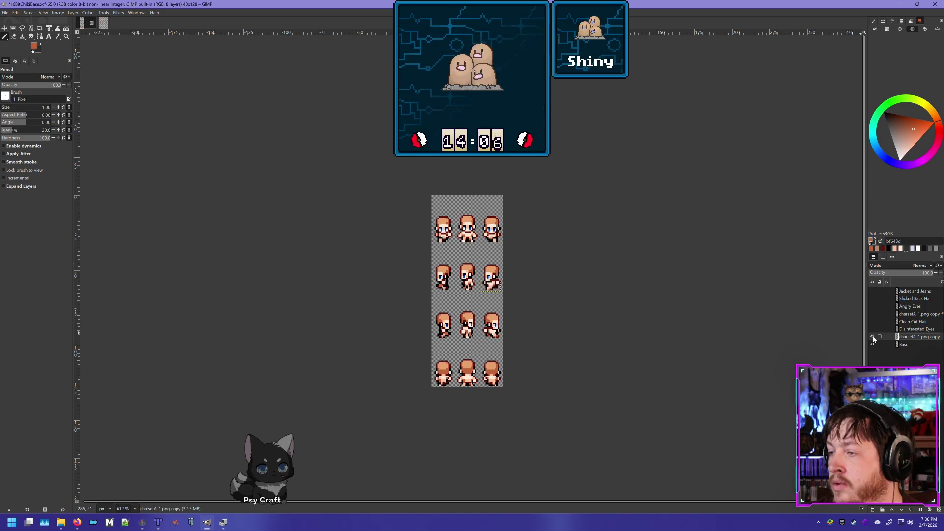
scroll(564, 320, up, 4)
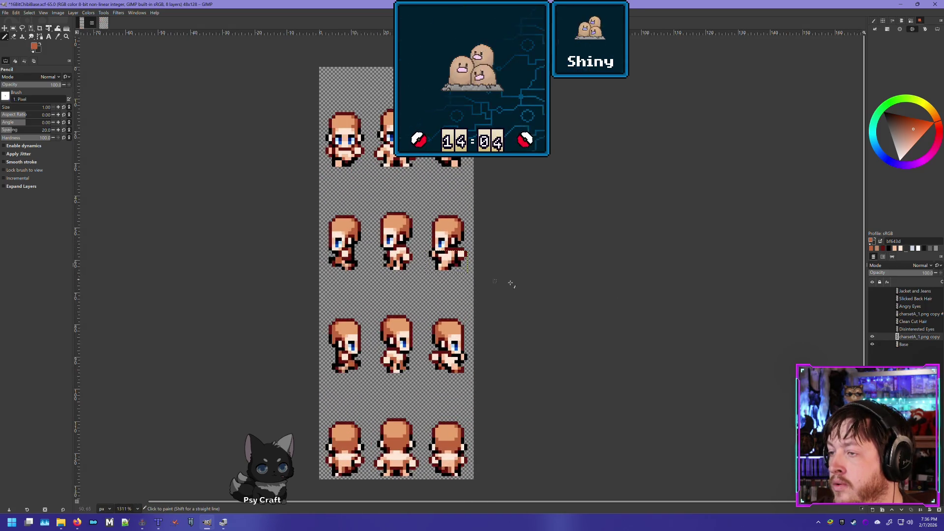
scroll(506, 283, up, 1)
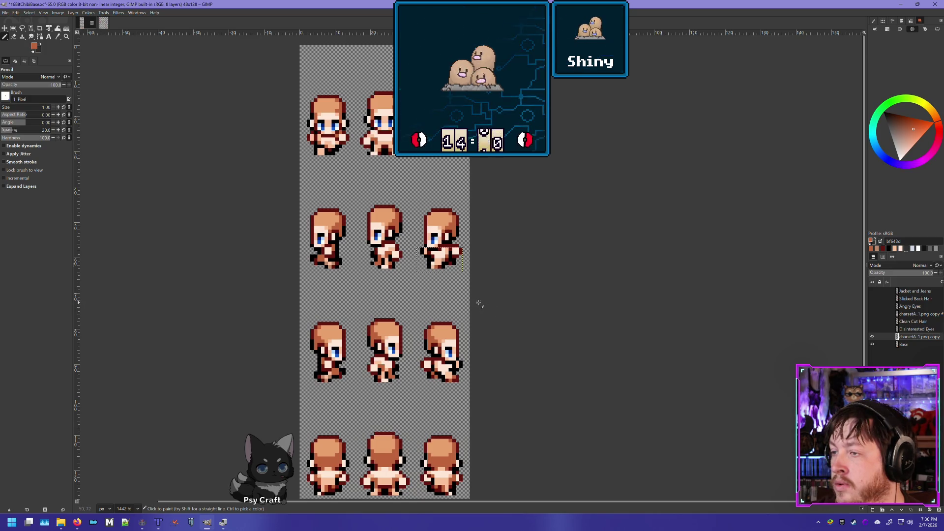
scroll(399, 294, down, 5)
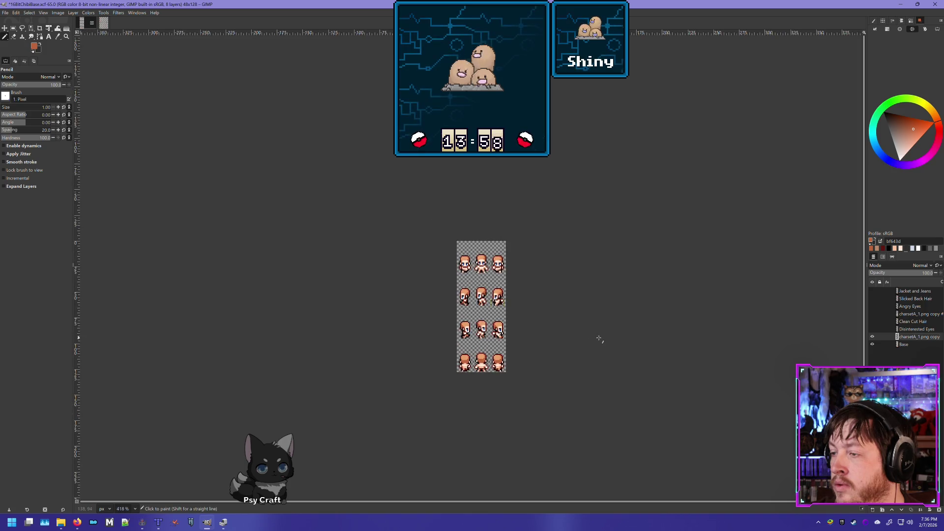
scroll(593, 334, up, 1)
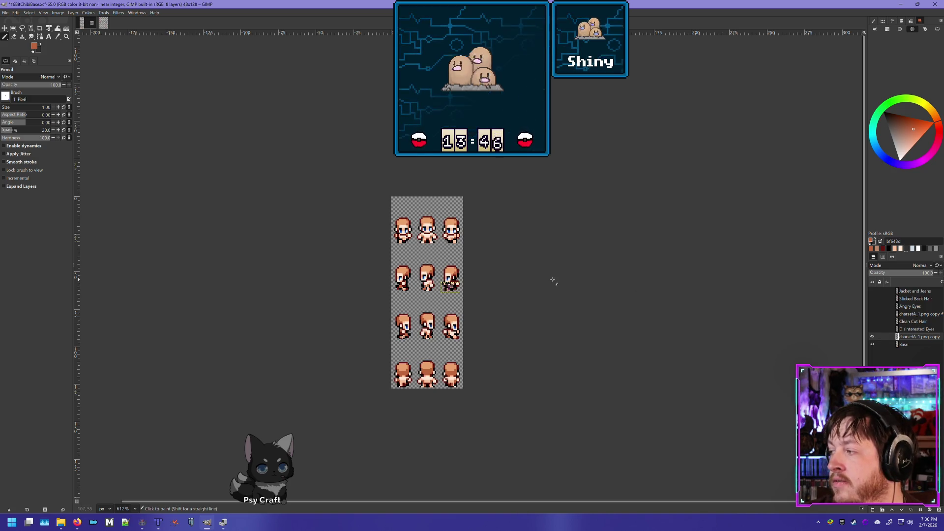
- Delete the charsetA_1.png copy layer, briefly restoring it before removing it again
key(ctrl+z)
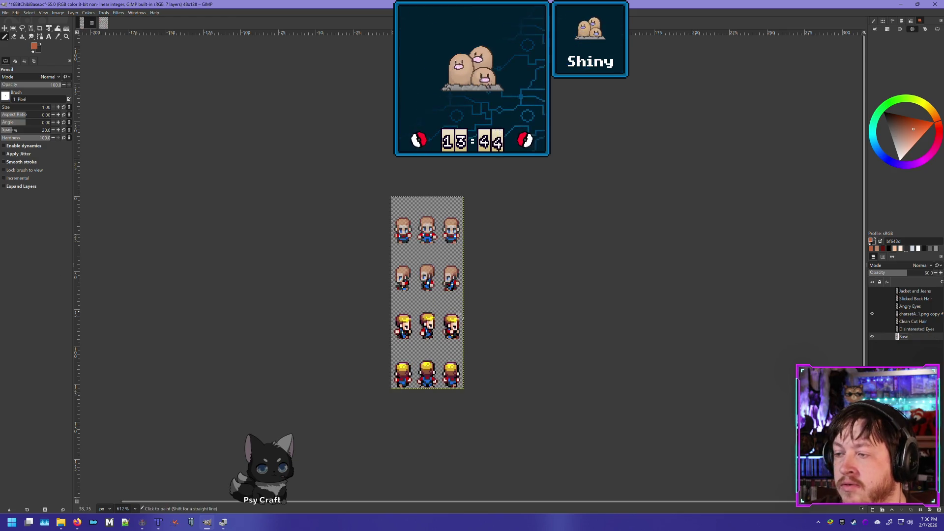
scroll(468, 295, up, 4)
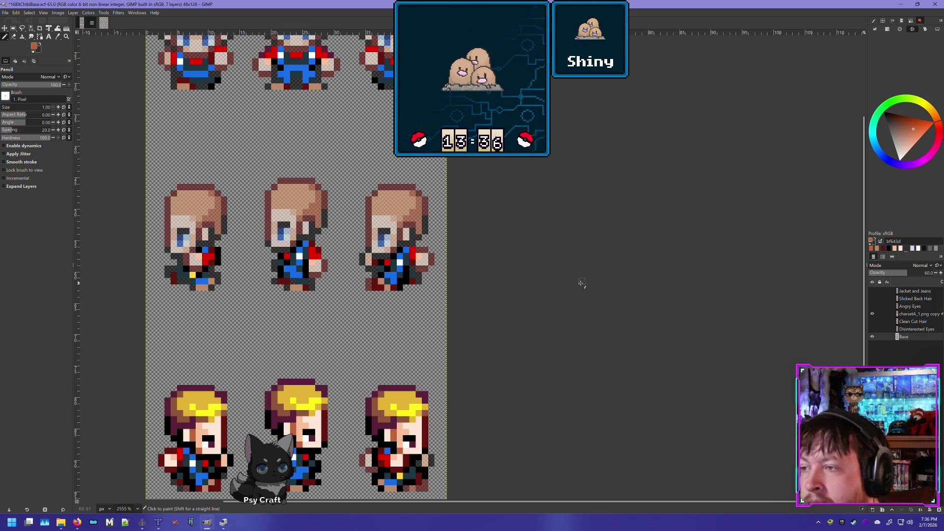
key(ctrl+shift+d)
key(ctrl+z)
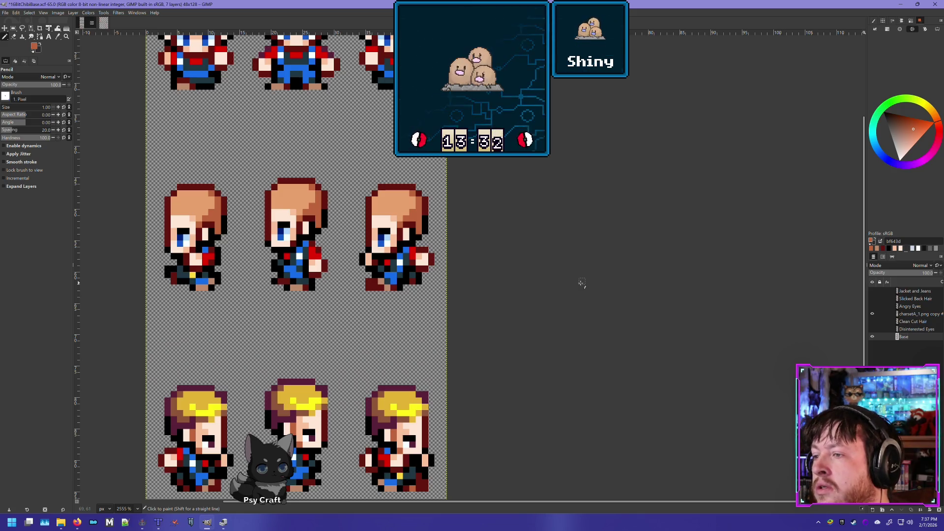
- Step back and forward through history to restore the overlay at 60% opacity
key(ctrl+z)
key(ctrl+y)
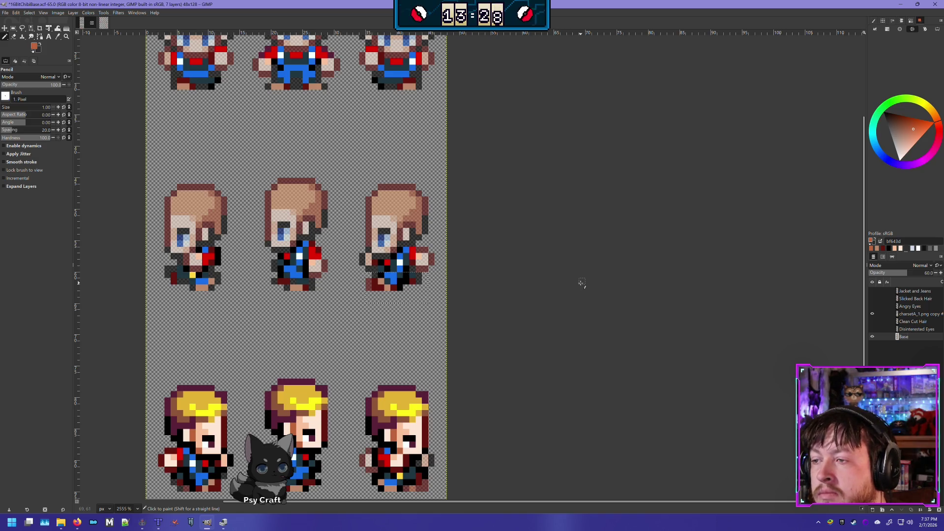
key(ctrl+z)
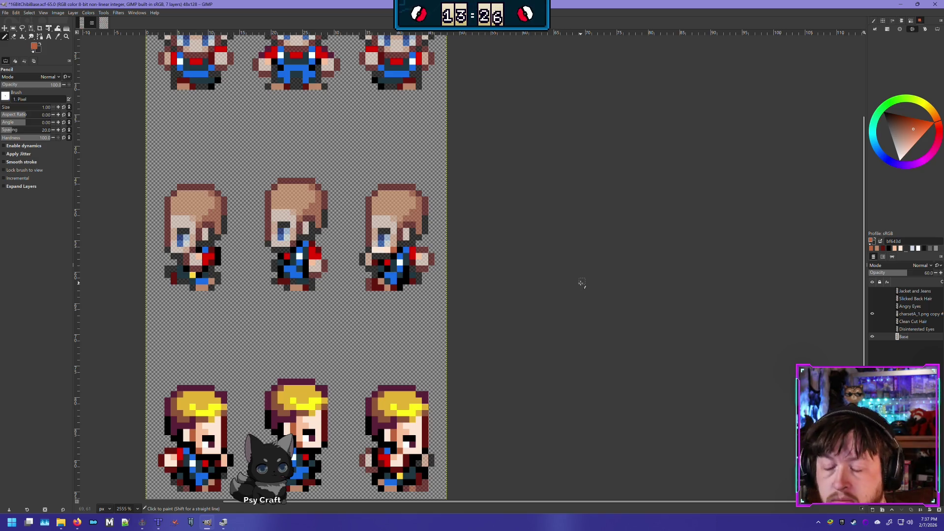
key(ctrl+y)
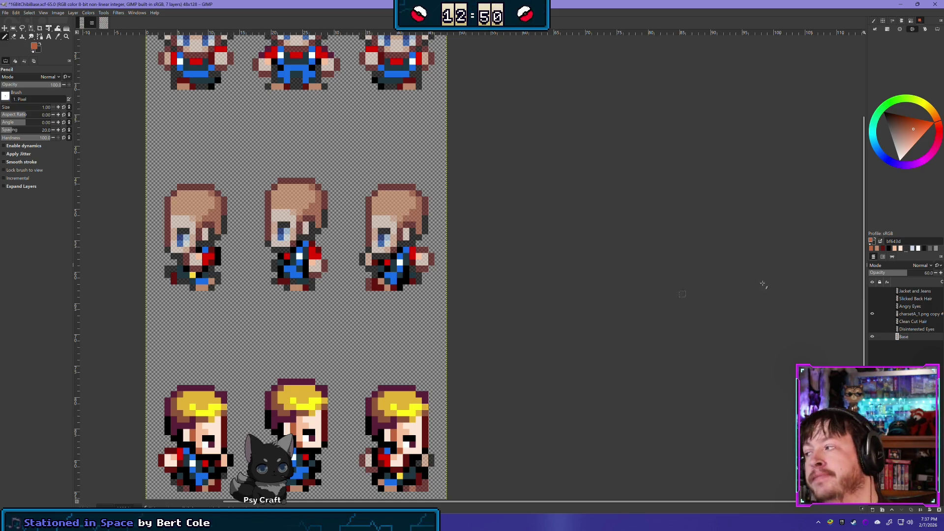
click(873, 314)
click(873, 314)
click(873, 314)
click(873, 314)
click(873, 314)
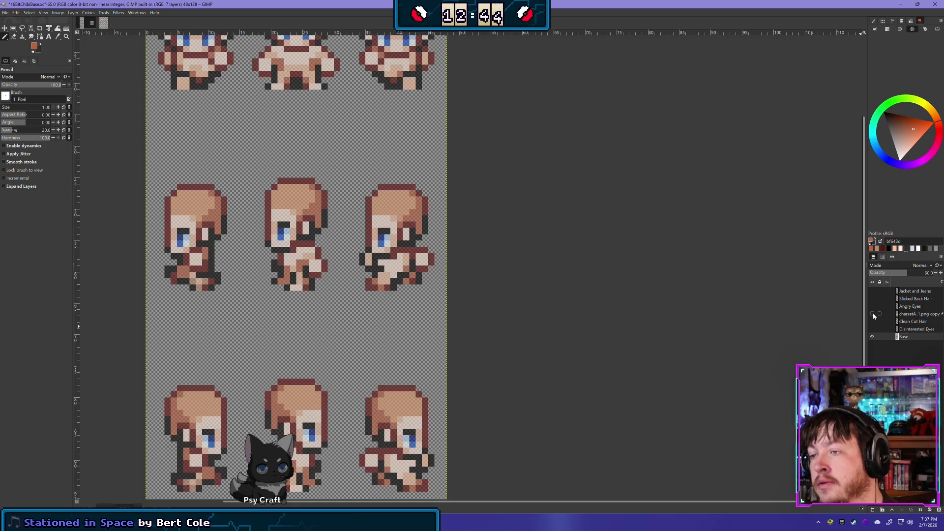
scroll(463, 262, down, 5)
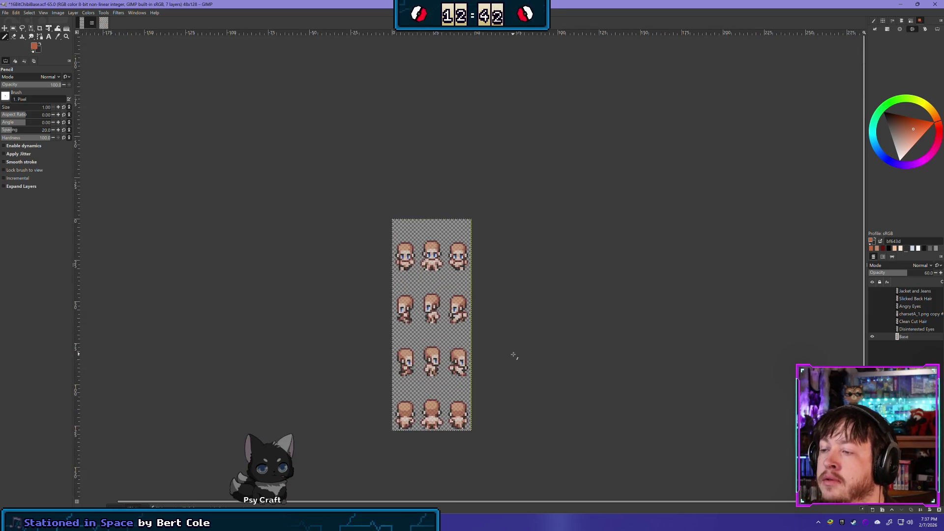
scroll(423, 344, up, 2)
scroll(422, 343, up, 4)
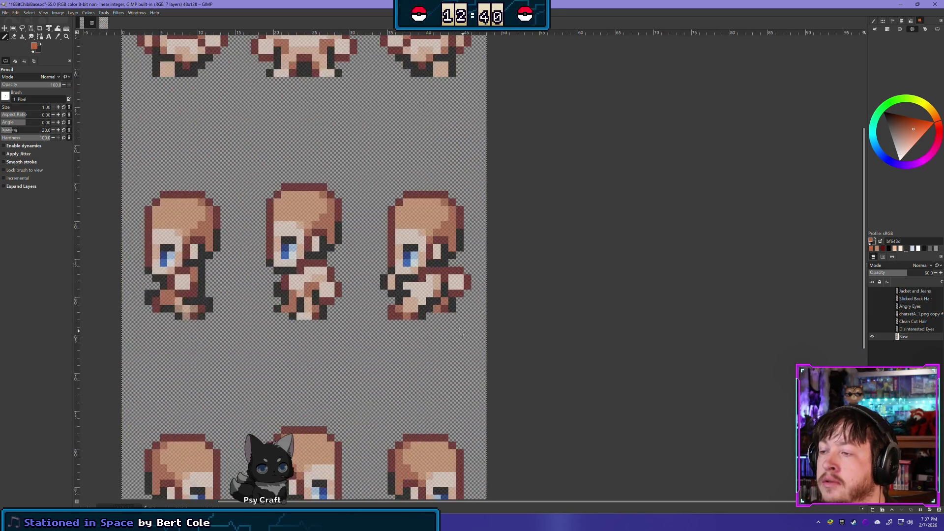
click(872, 314)
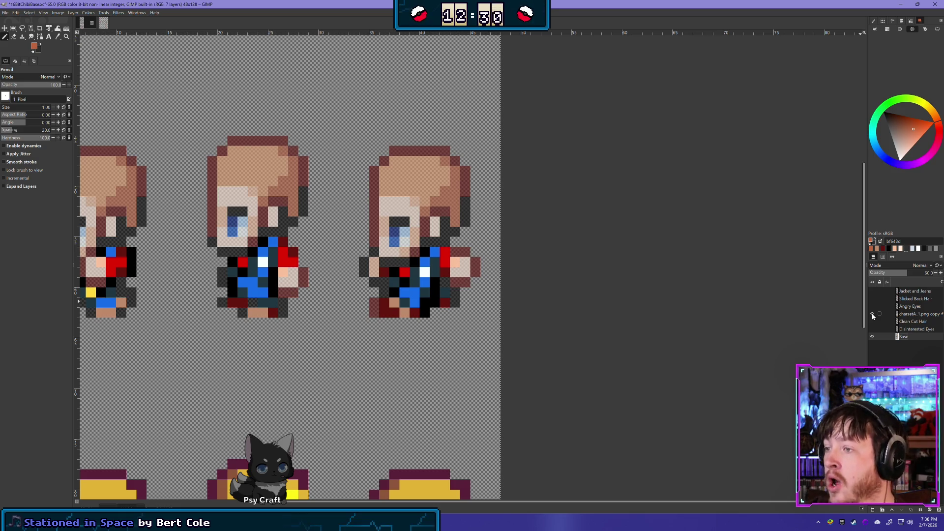
click(873, 314)
click(872, 314)
click(873, 315)
click(873, 315)
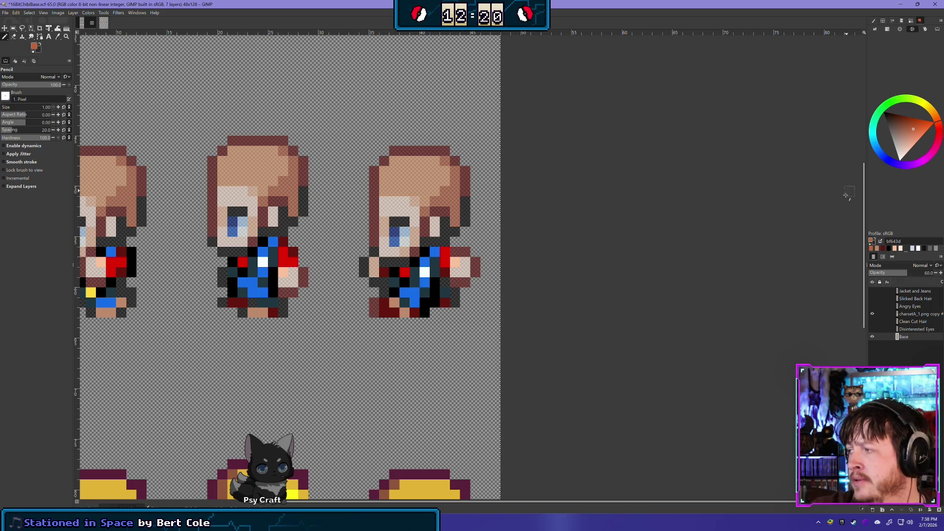
click(873, 315)
click(874, 315)
click(874, 315)
click(874, 315)
click(873, 315)
click(874, 314)
click(873, 315)
click(874, 314)
click(874, 314)
click(873, 315)
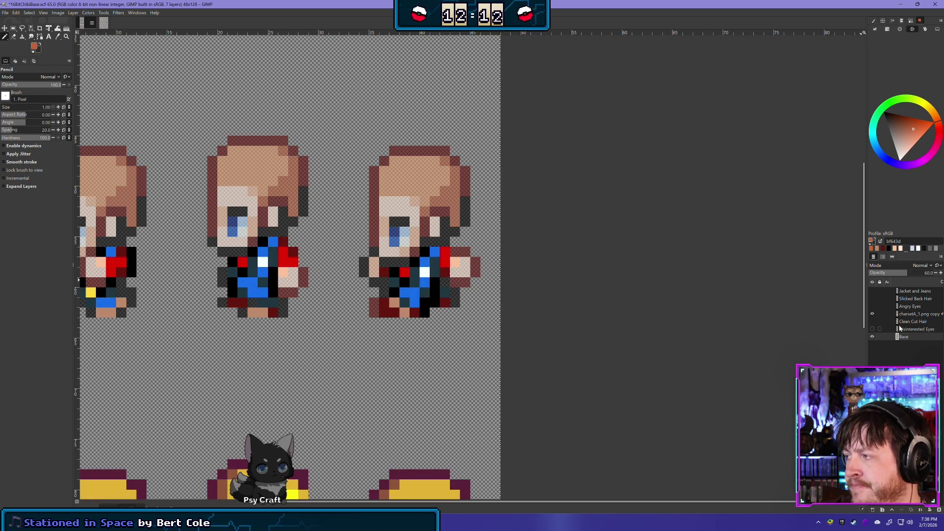
click(912, 314)
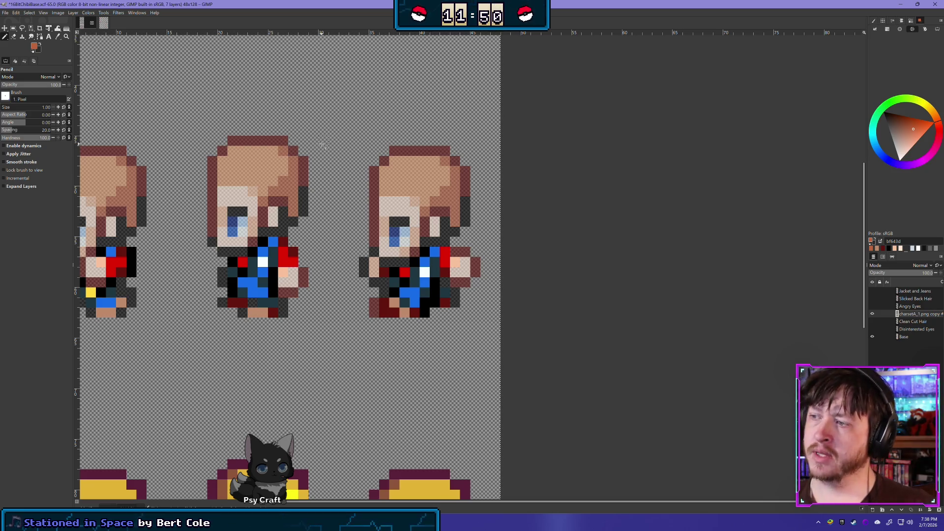
- Flick the jacket-and-jeans overlay on and off to compare with the bare bodies
scroll(391, 294, left, 5)
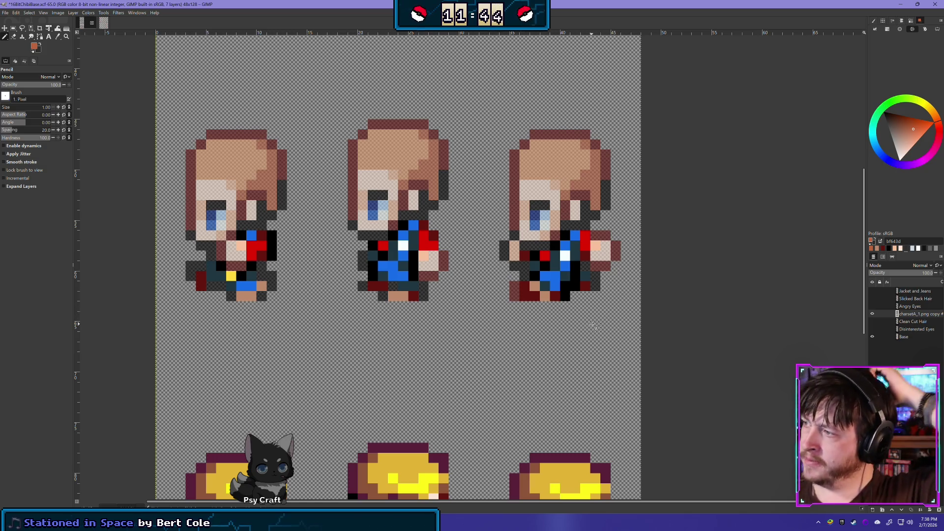
click(872, 313)
click(873, 316)
click(873, 315)
click(872, 316)
click(872, 315)
click(873, 315)
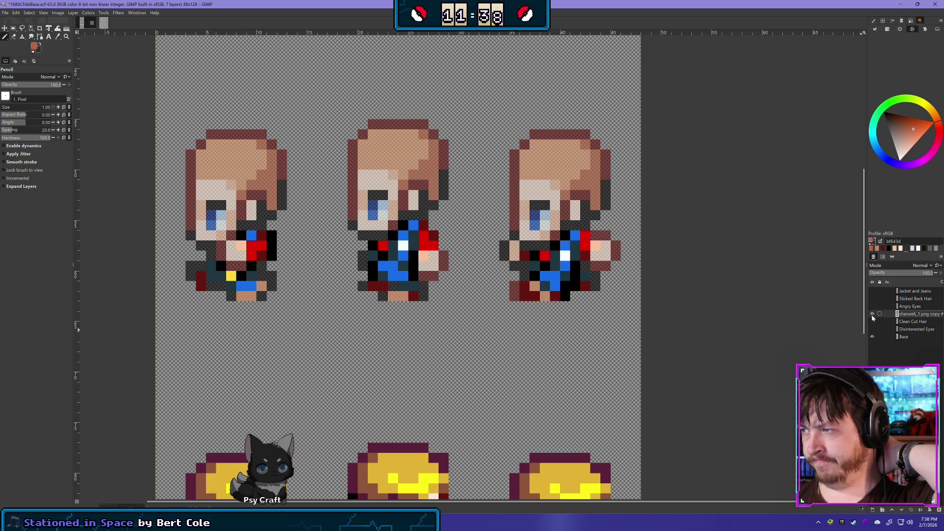
click(872, 315)
click(873, 315)
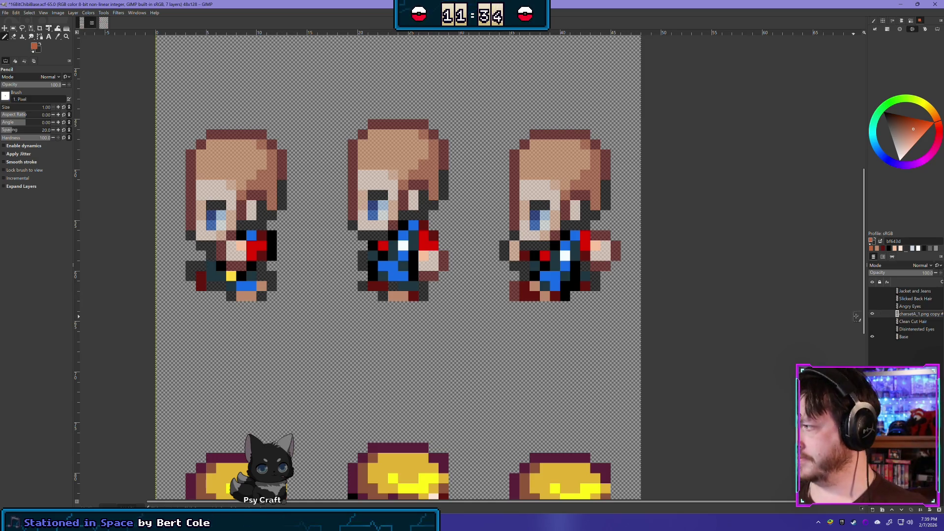
click(873, 315)
click(873, 314)
click(874, 314)
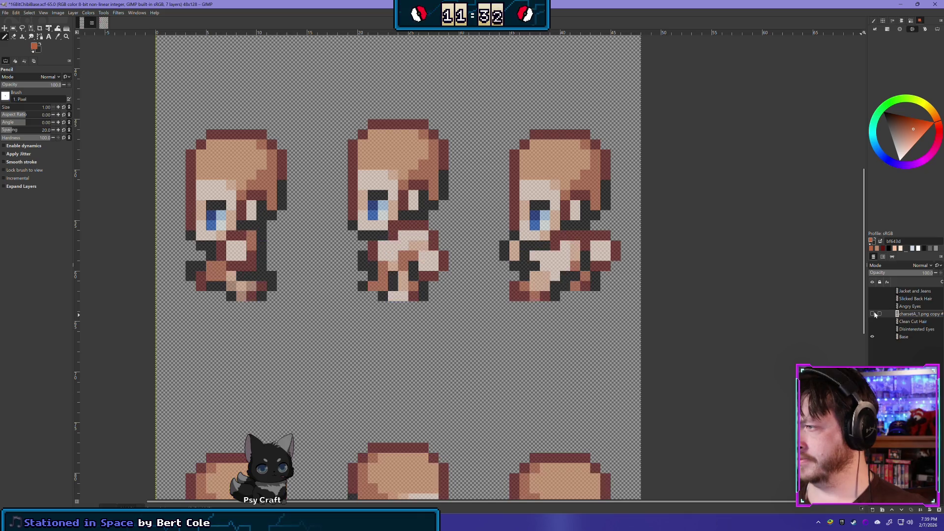
click(874, 314)
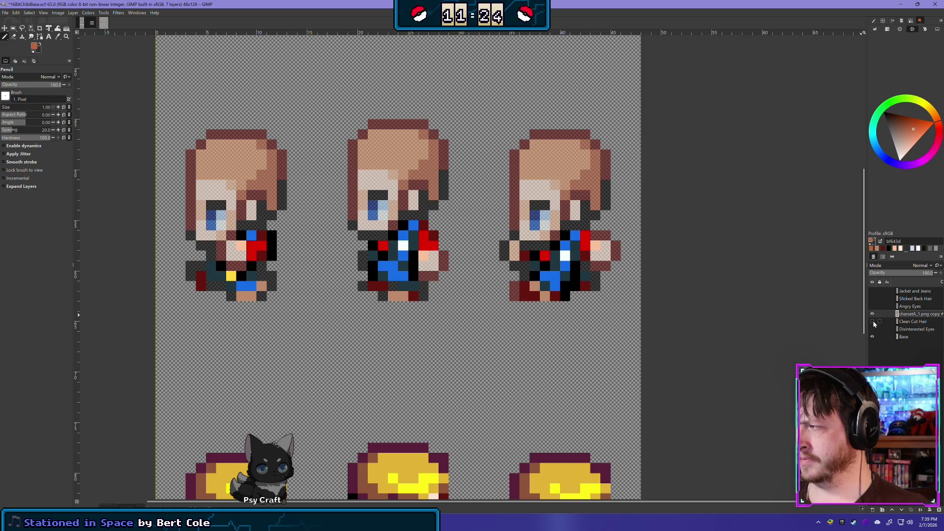
- Set the Base layer's opacity to 70
click(905, 337)
mouse_move(916, 272)
mouse_down()
mouse_move(938, 273)
mouse_move(841, 293)
mouse_move(940, 268)
mouse_up()
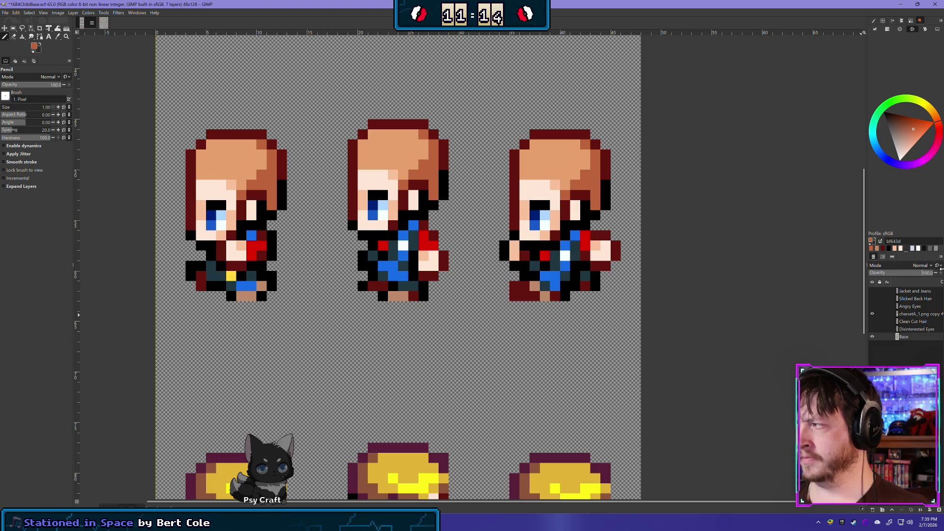
click(914, 273)
click(913, 273)
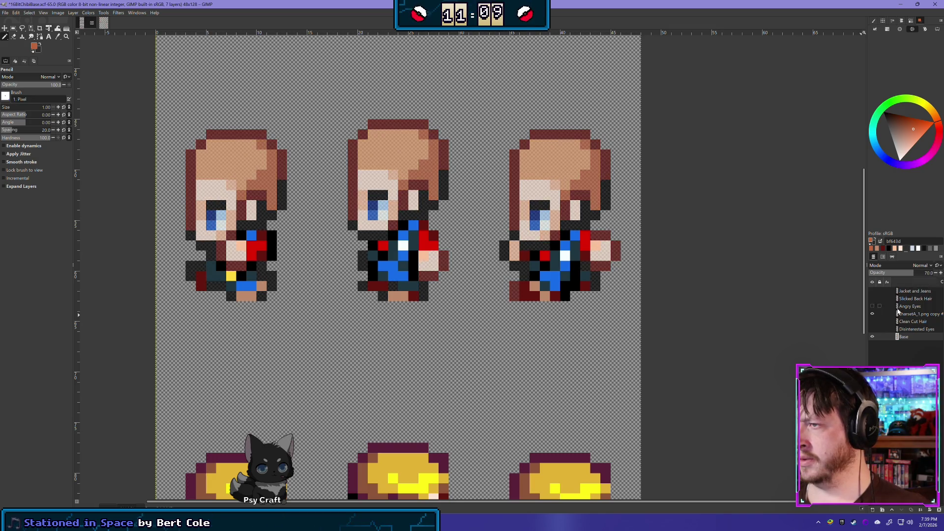
- Compare the faded bodies with the reference sprites, then view the charsetA_1 sheet
click(873, 314)
click(873, 314)
click(873, 314)
click(873, 315)
click(873, 315)
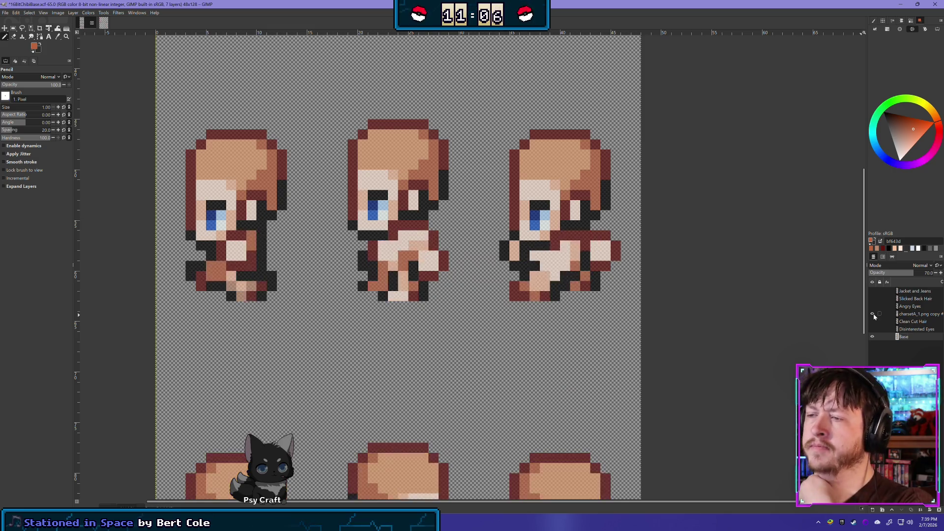
click(873, 315)
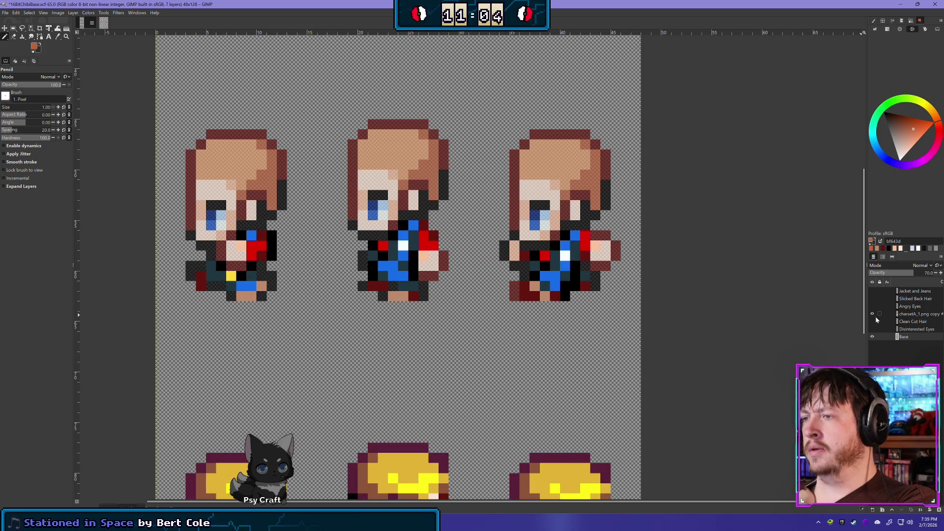
mouse_move(526, 176)
mouse_down()
mouse_move(541, 420)
mouse_move(520, 348)
mouse_move(498, 320)
mouse_move(442, 319)
mouse_move(446, 358)
mouse_up()
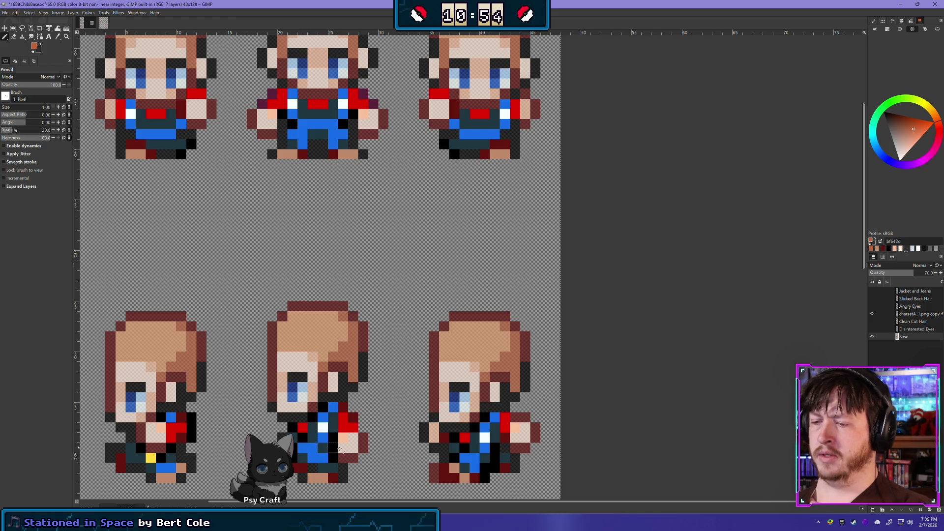
click(104, 23)
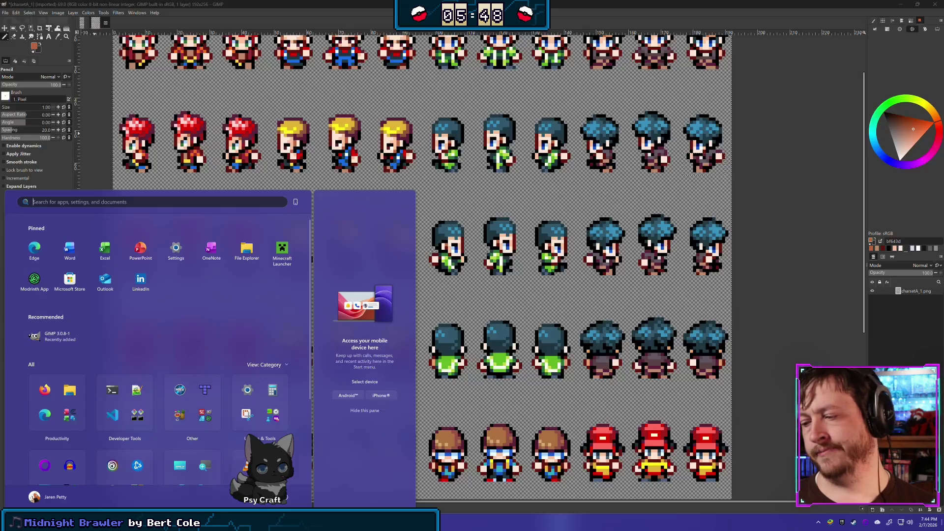
- Dismiss the Start menu, switch to the 16BitChibiBase.xcf tab, and pan to the top sprite row
key(Escape)
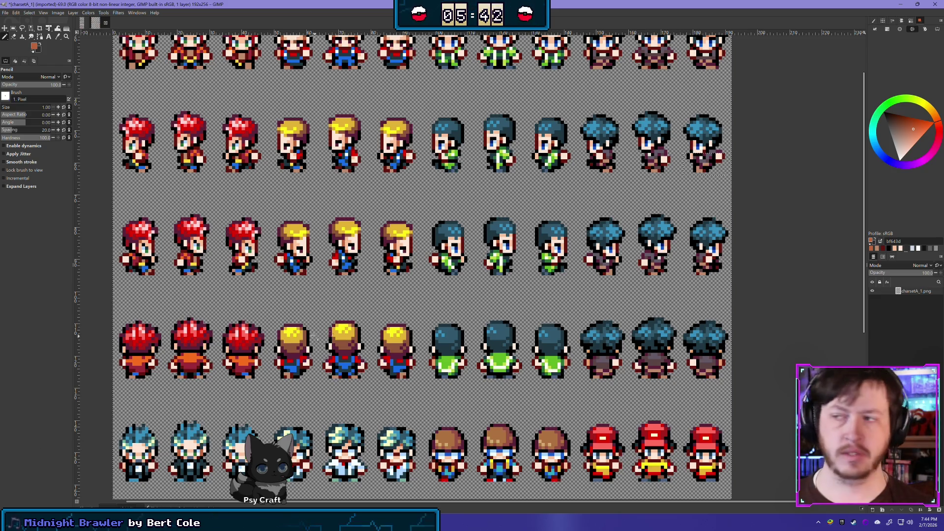
key(ctrl+Tab)
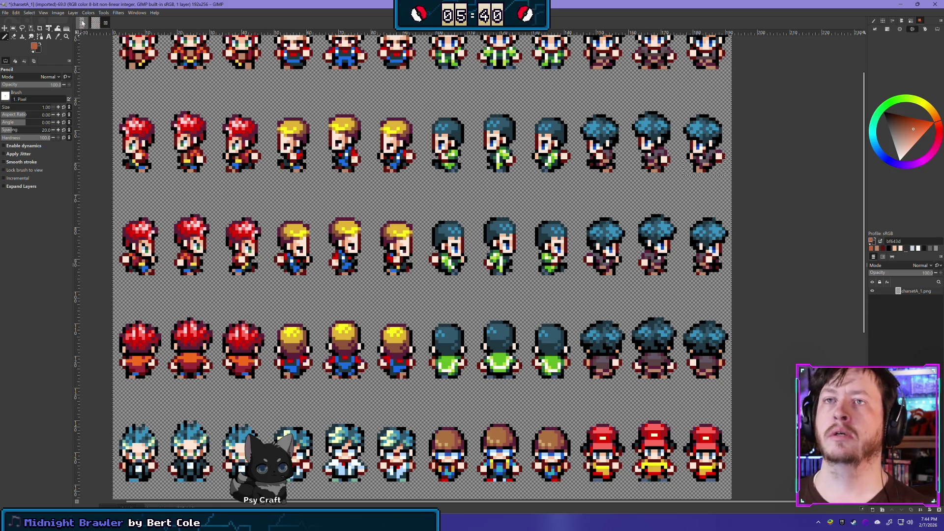
drag(413, 158, 414, 259)
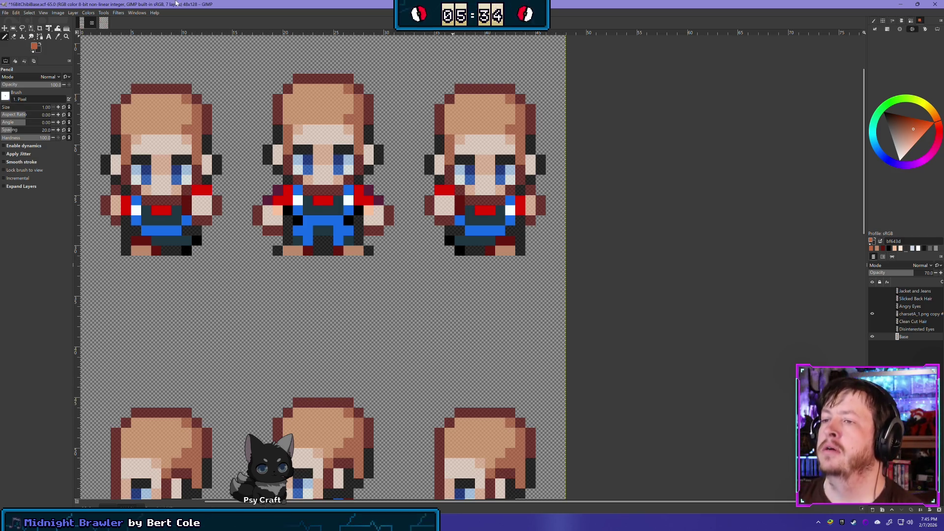
- Pick dark navy 1f3743 as the drawing colour and select the clothing overlay layer
scroll(379, 341, down, 5)
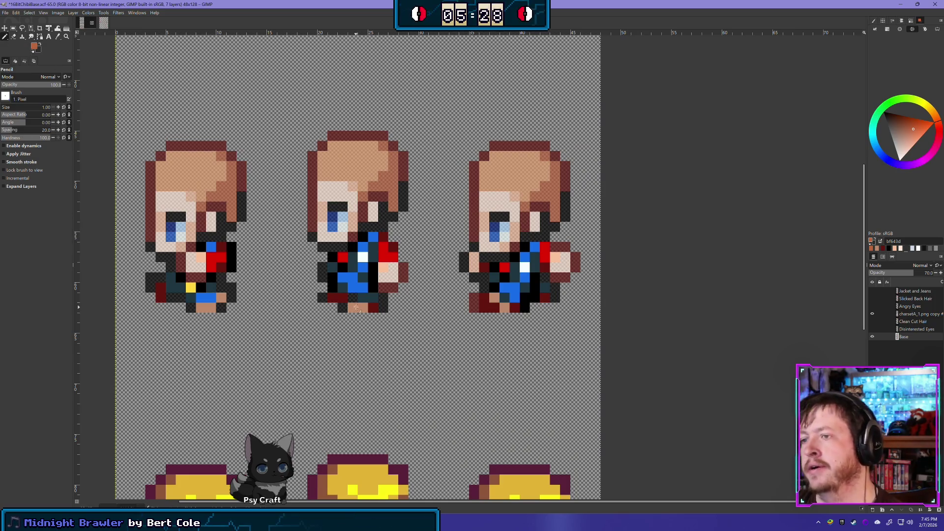
ctrl+click(347, 270)
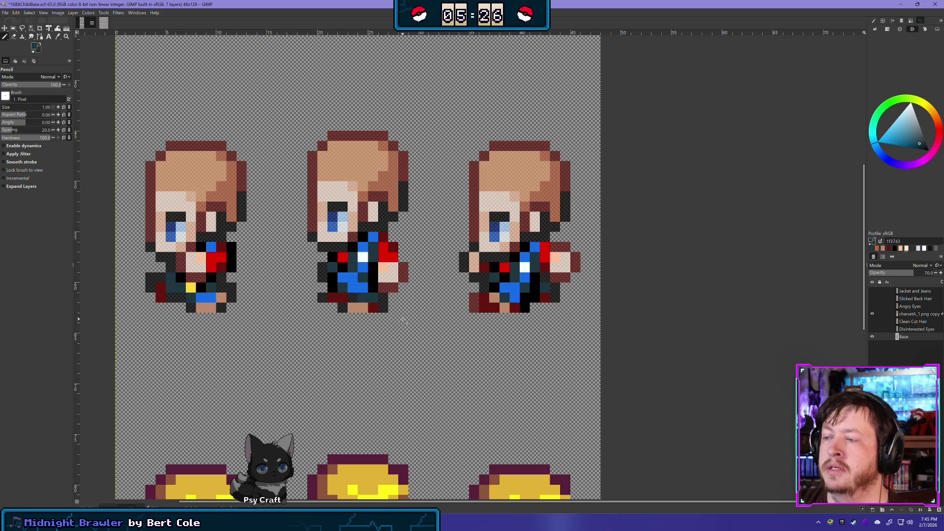
click(915, 313)
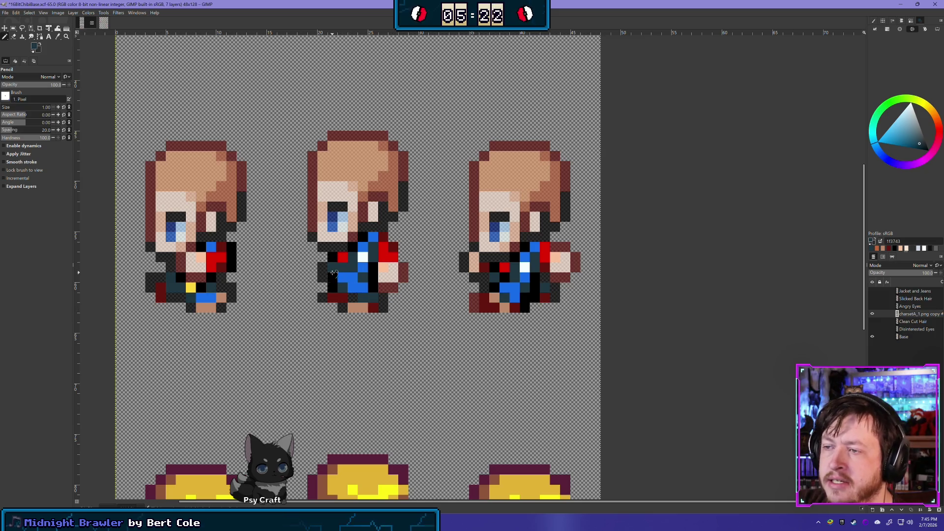
- Flick the clothing overlay off and on and make the Base body layer visible
scroll(561, 325, down, 4)
scroll(561, 325, down, 1)
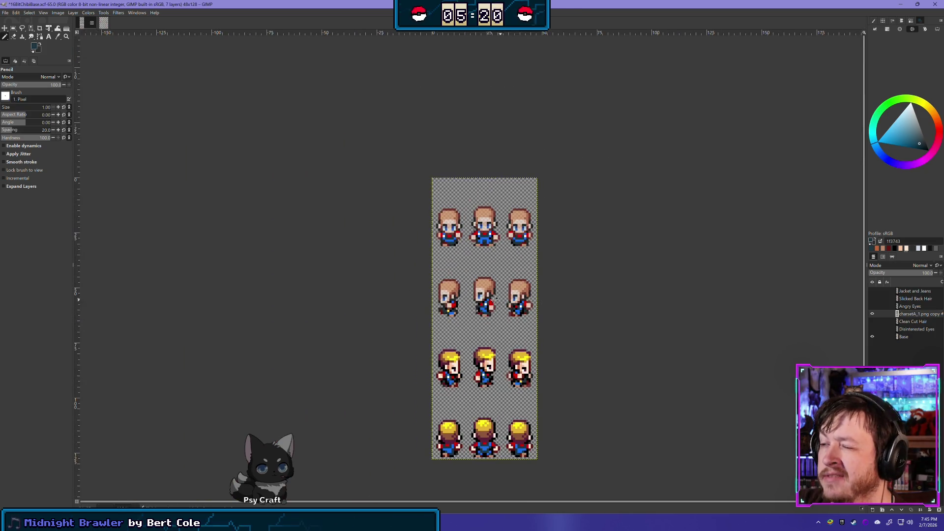
scroll(549, 331, up, 3)
scroll(499, 327, up, 2)
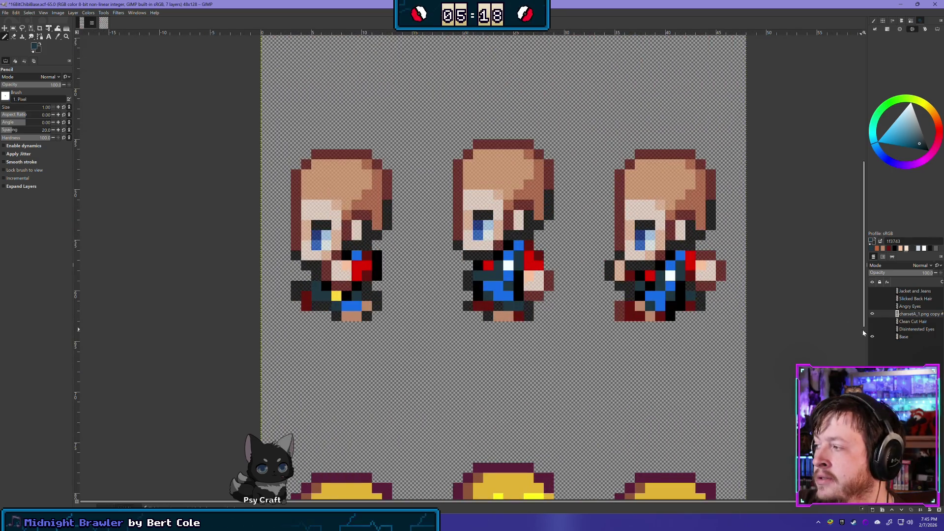
click(872, 315)
click(872, 315)
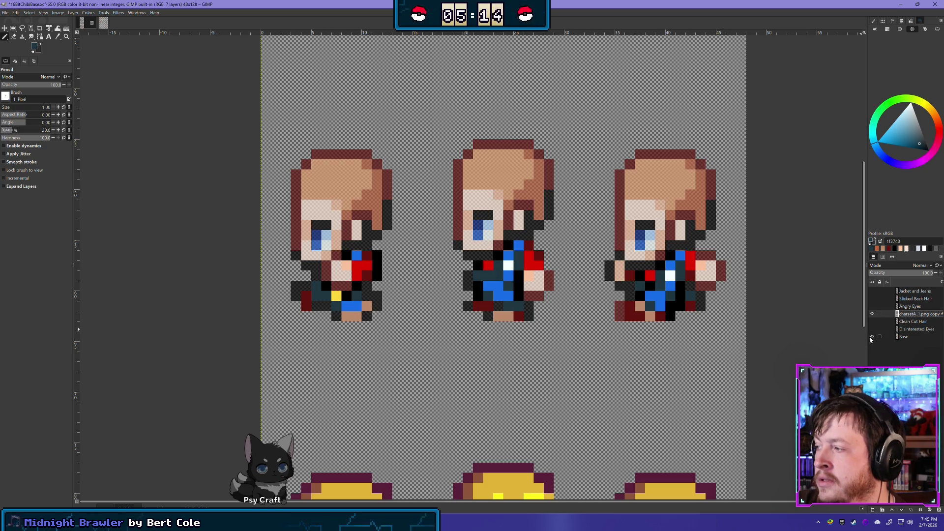
click(873, 337)
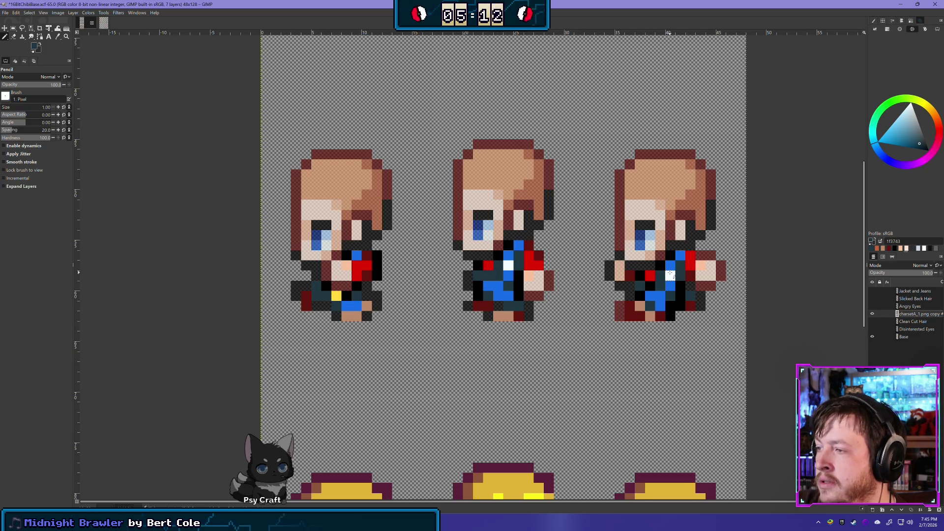
- Zoom around the sprite rows, flicking the clothing overlay to compare the bodies
scroll(695, 281, down, 3)
scroll(717, 274, down, 2)
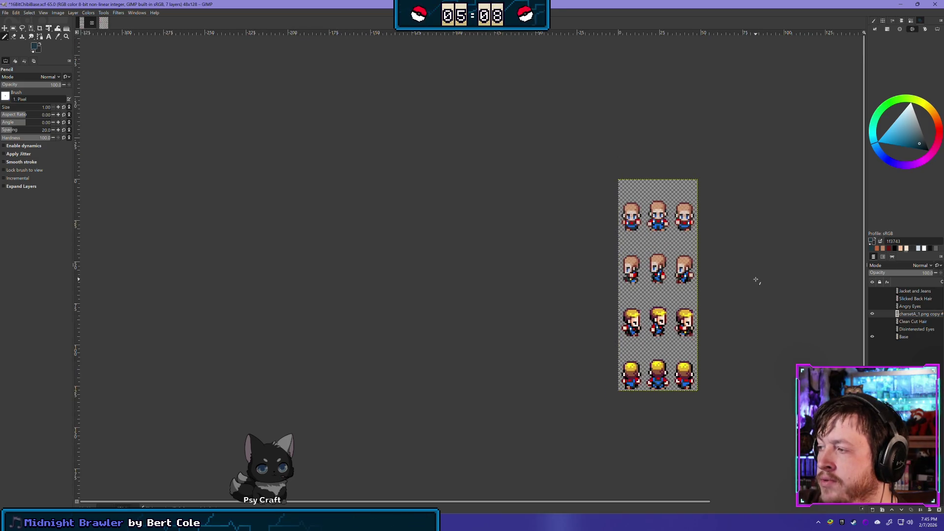
scroll(710, 284, up, 5)
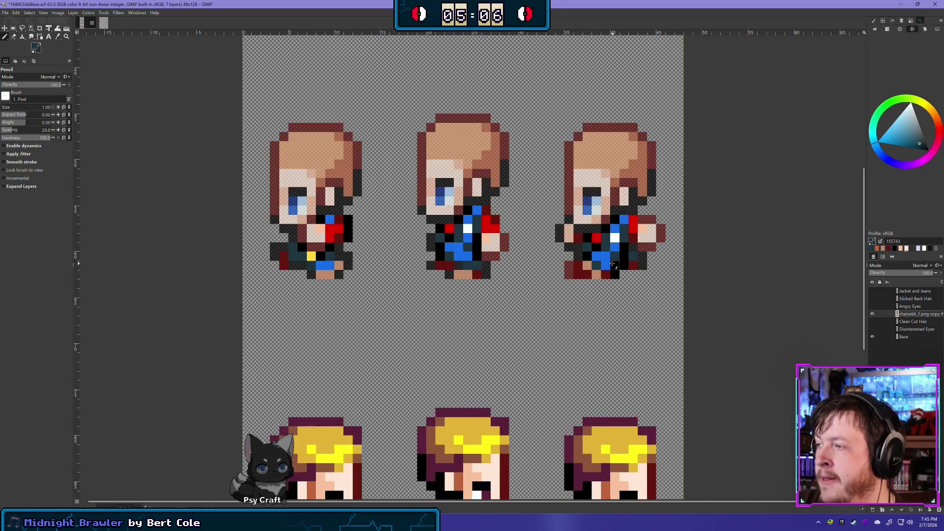
scroll(614, 265, up, 1)
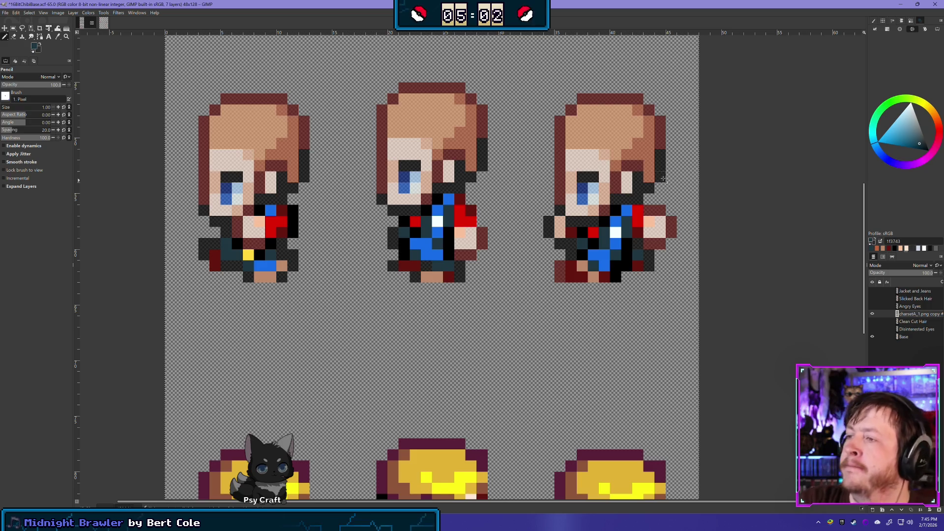
click(872, 314)
click(872, 314)
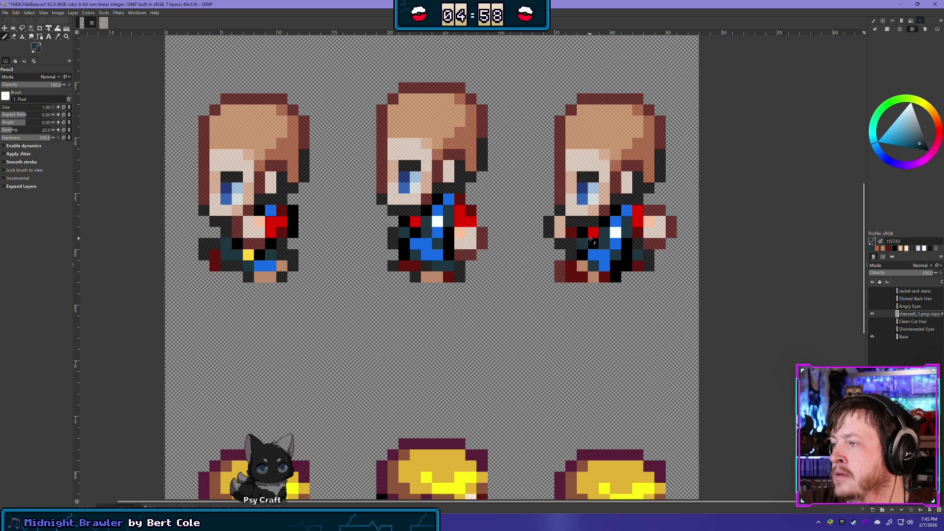
scroll(590, 241, up, 1)
scroll(566, 260, right, 1)
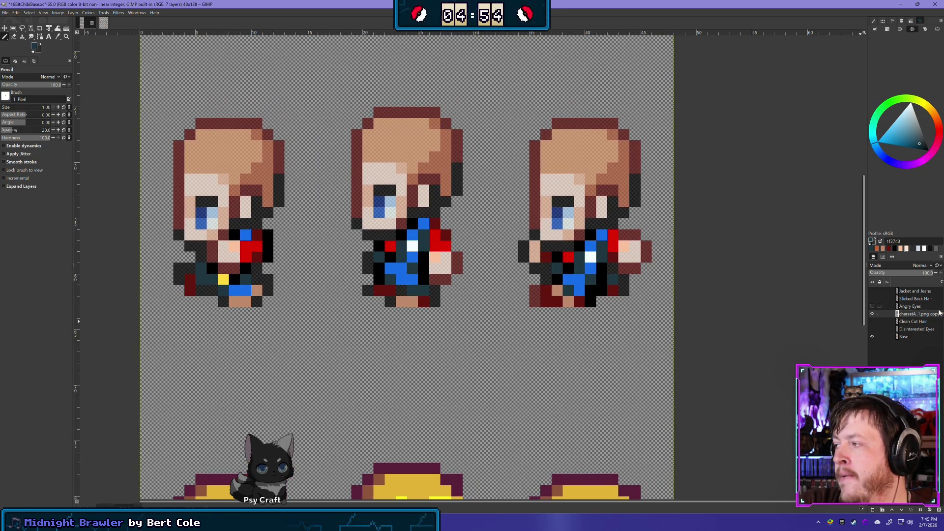
- Select the Base layer, hide the clothing overlay, and pick the sprite's dark red
click(904, 337)
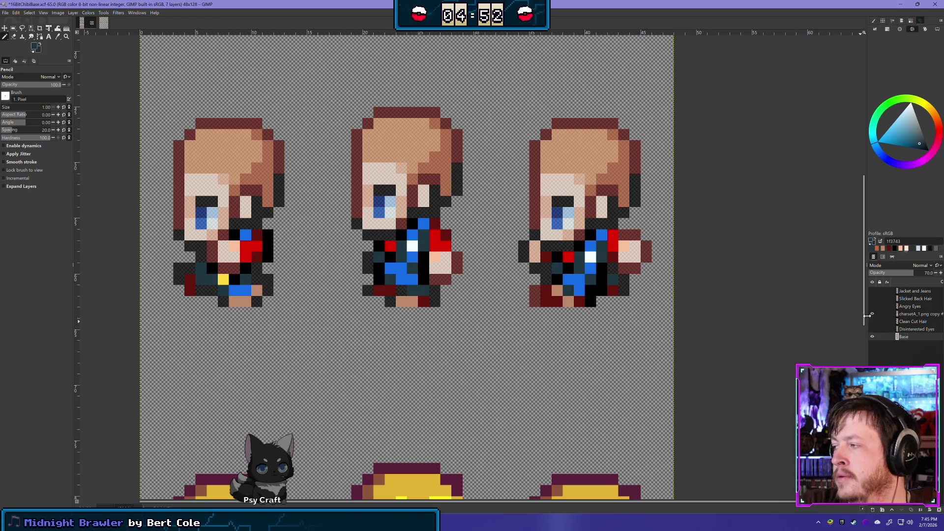
click(873, 314)
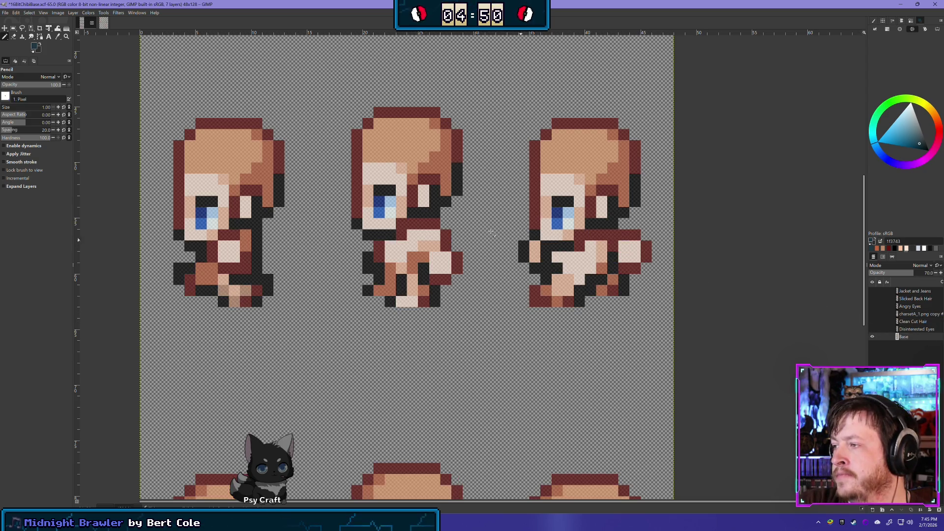
ctrl+click(552, 260)
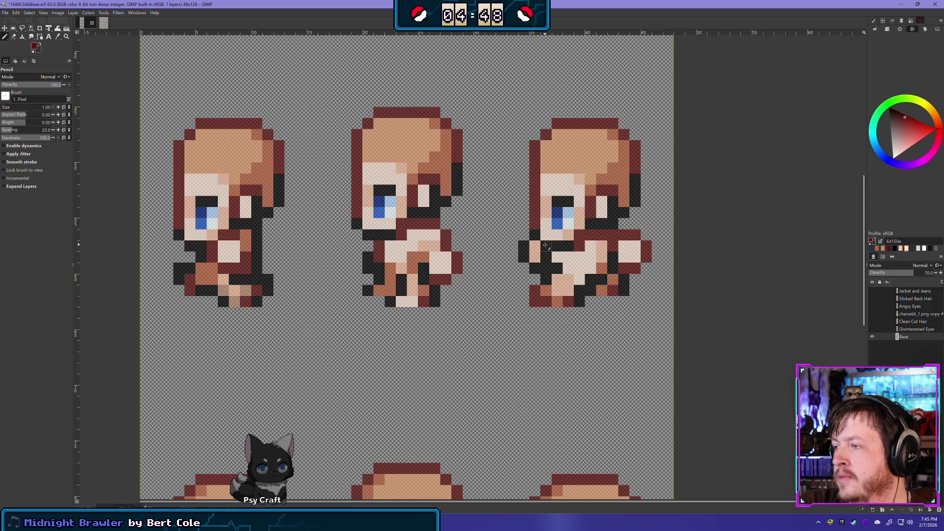
- Reshow and select the clothing overlay, then hide it again to view the bare bodies
scroll(599, 350, down, 1)
scroll(598, 350, down, 5)
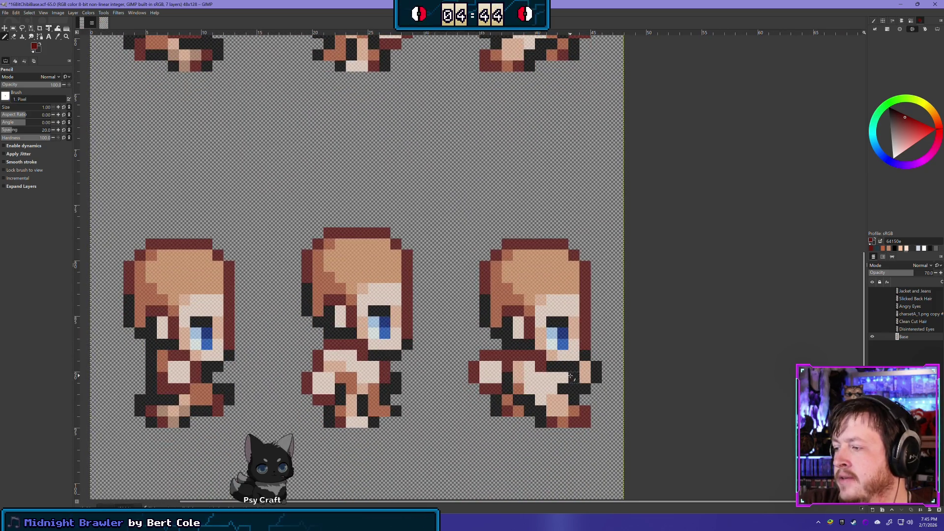
scroll(497, 304, down, 5)
scroll(497, 304, down, 5)
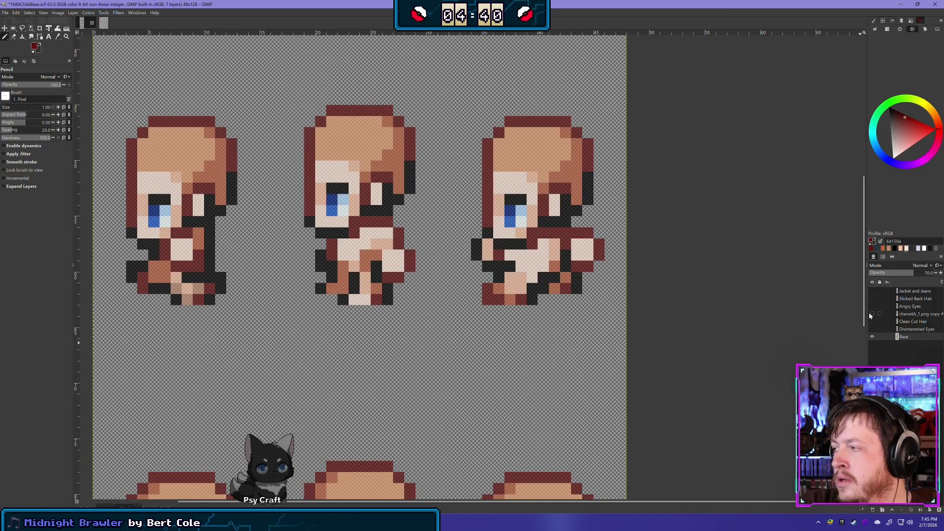
click(872, 313)
click(916, 315)
scroll(560, 248, up, 1)
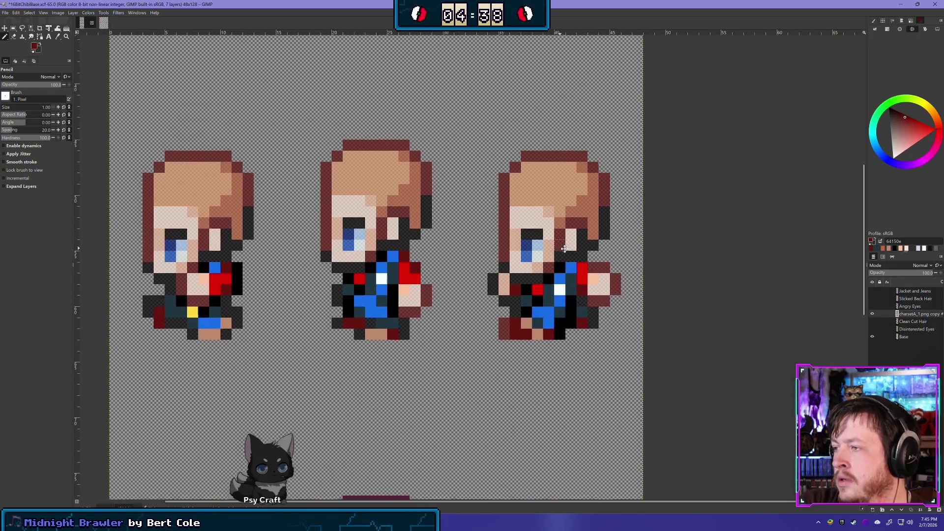
scroll(561, 249, down, 1)
scroll(561, 248, left, 1)
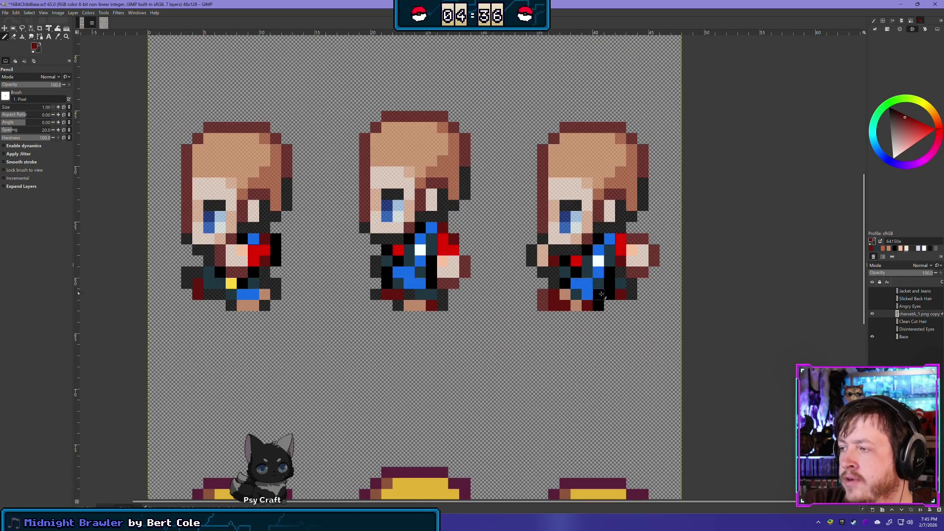
click(873, 314)
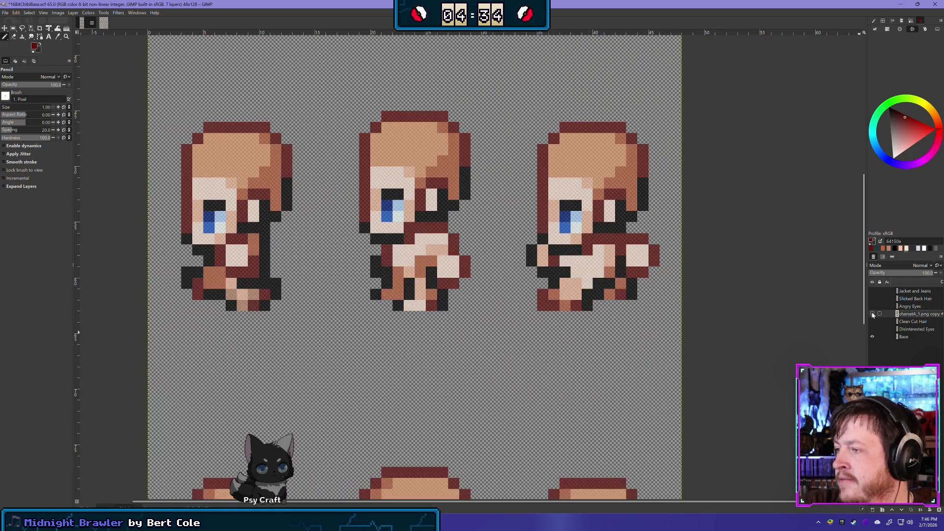
- Flick the charsetA_1.png copy overlay on and off to compare it against the walk frames
click(872, 314)
click(872, 314)
click(872, 313)
click(872, 314)
click(873, 314)
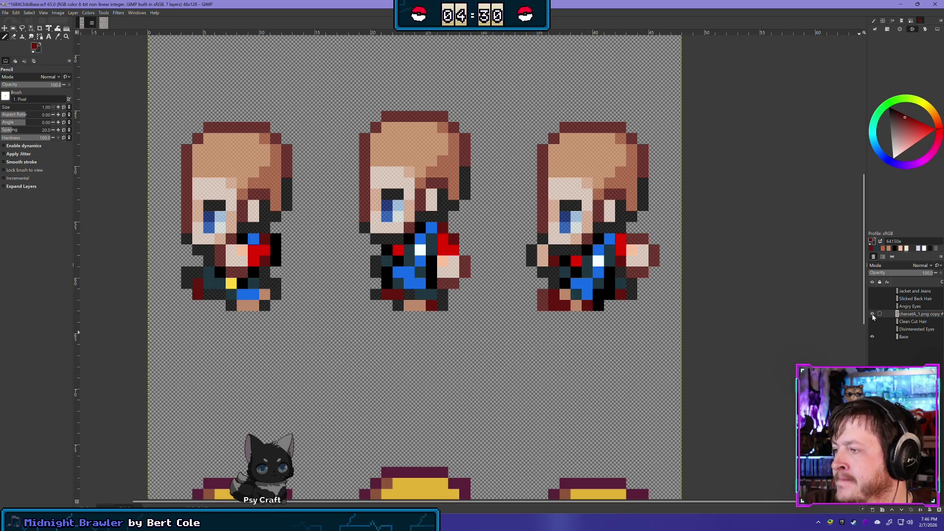
click(873, 314)
click(873, 314)
click(873, 314)
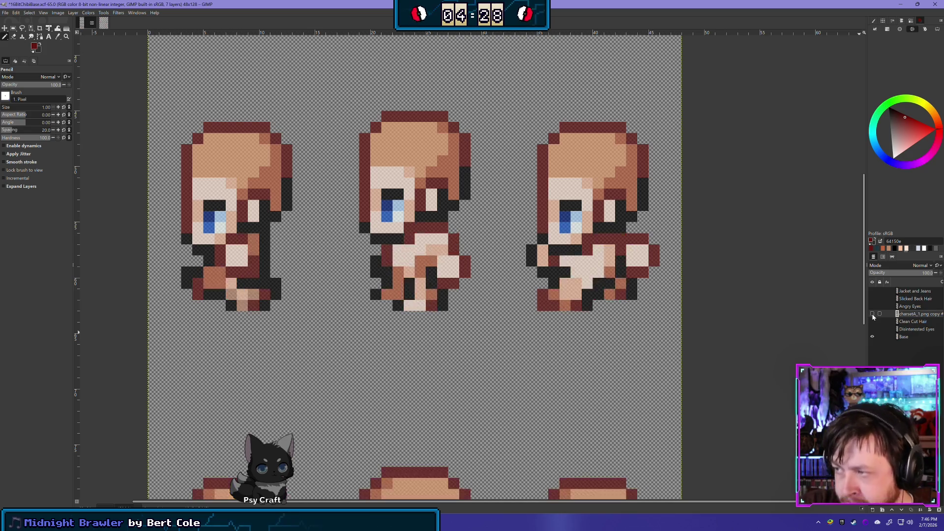
click(873, 314)
click(873, 314)
click(872, 314)
click(872, 313)
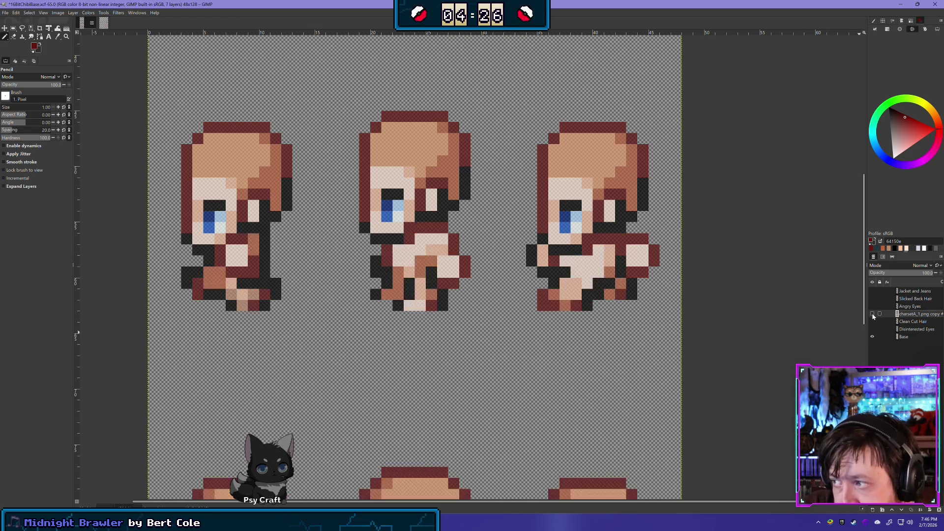
click(873, 313)
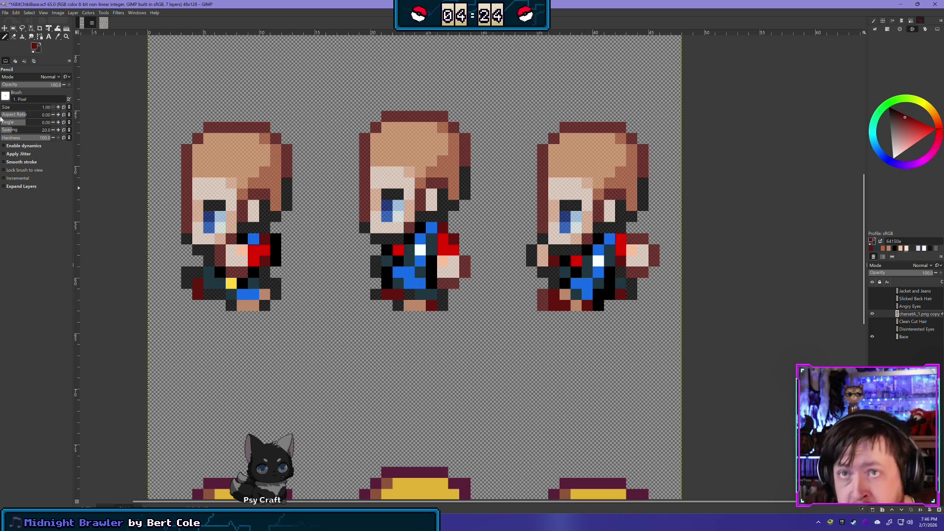
- Check the bare bodies without jacket colours, then leave the overlay showing and pick Rectangle Select
click(872, 313)
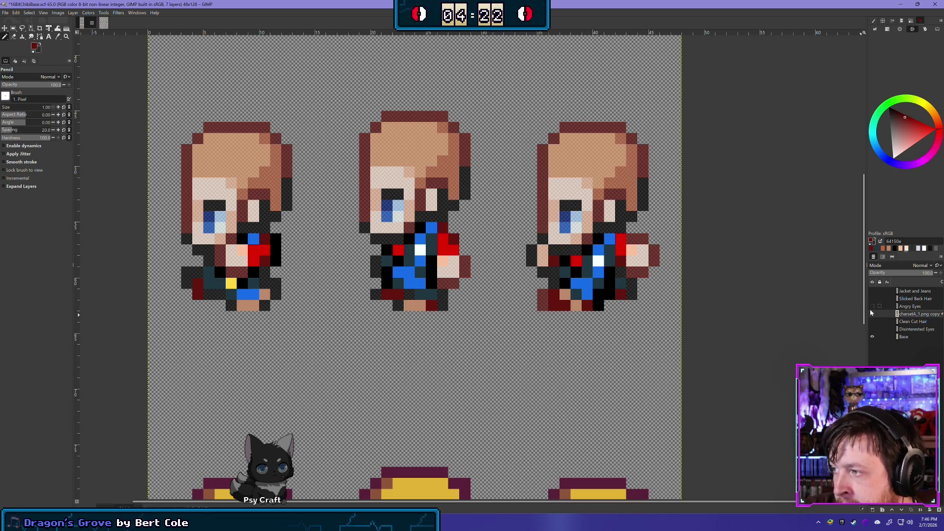
click(873, 314)
click(874, 315)
click(873, 315)
click(873, 315)
click(873, 314)
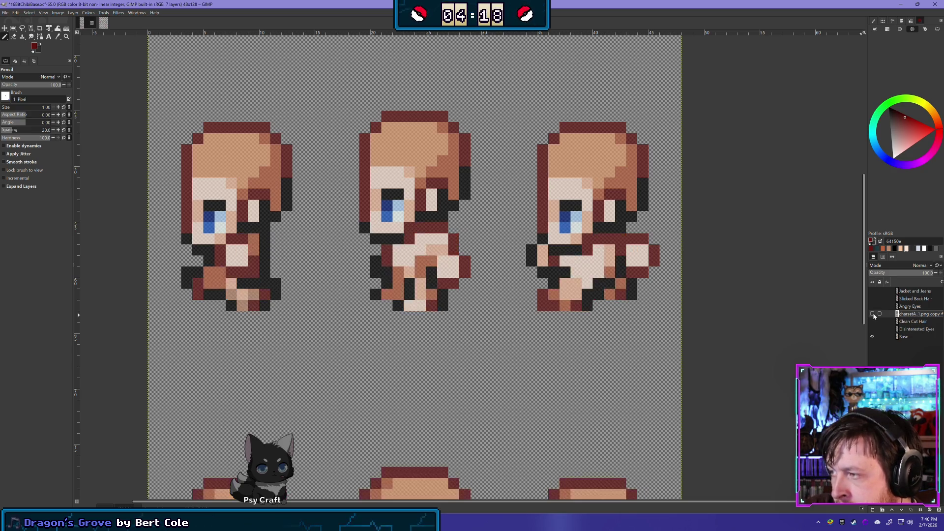
click(873, 315)
click(873, 315)
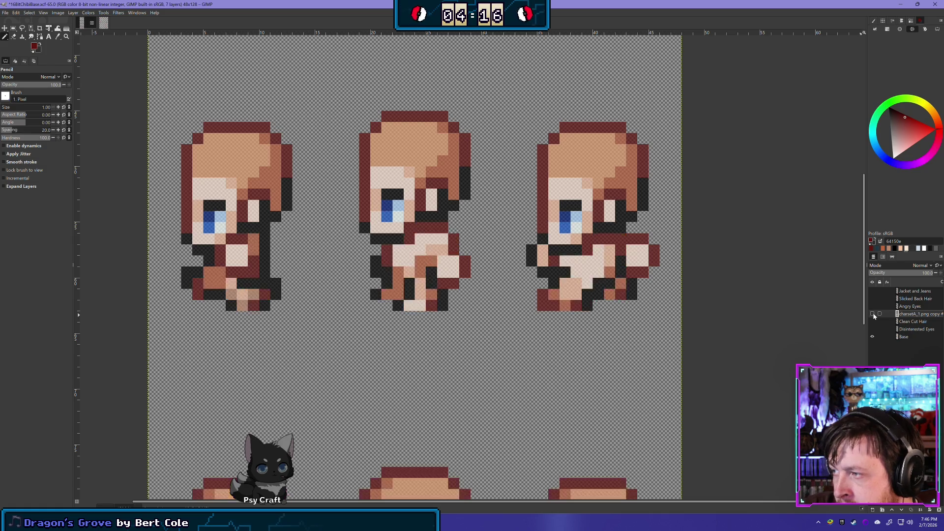
click(873, 315)
click(873, 314)
click(873, 314)
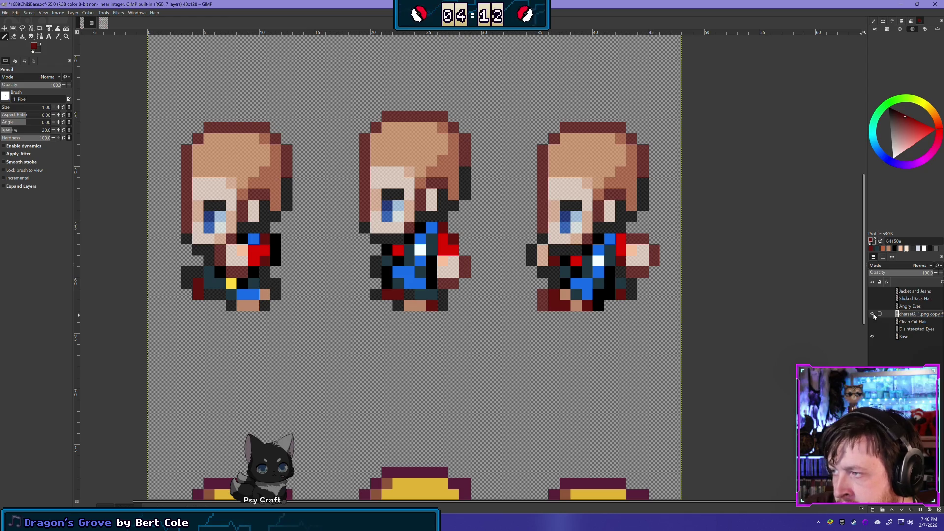
click(13, 28)
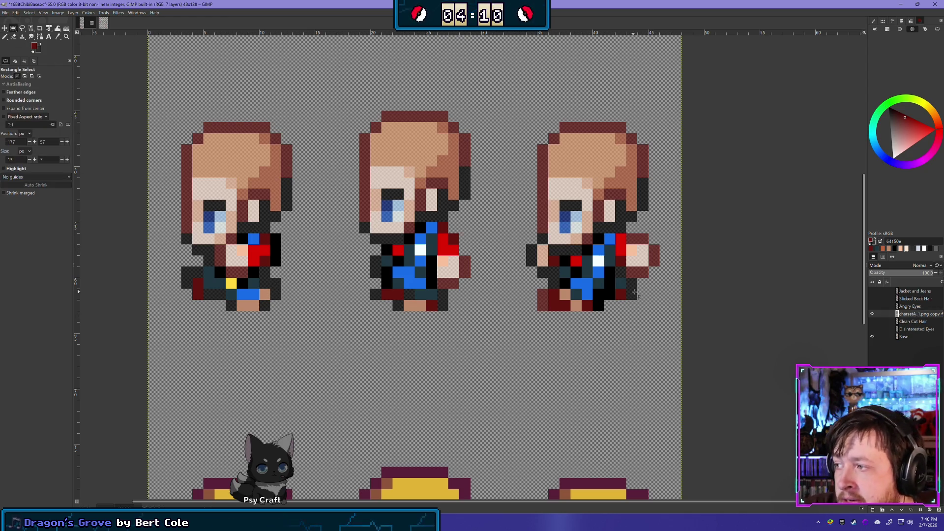
- Shift the right sprite's lower jacket and legs one pixel left, then delete the extra duplicate layer
drag(614, 278, 550, 311)
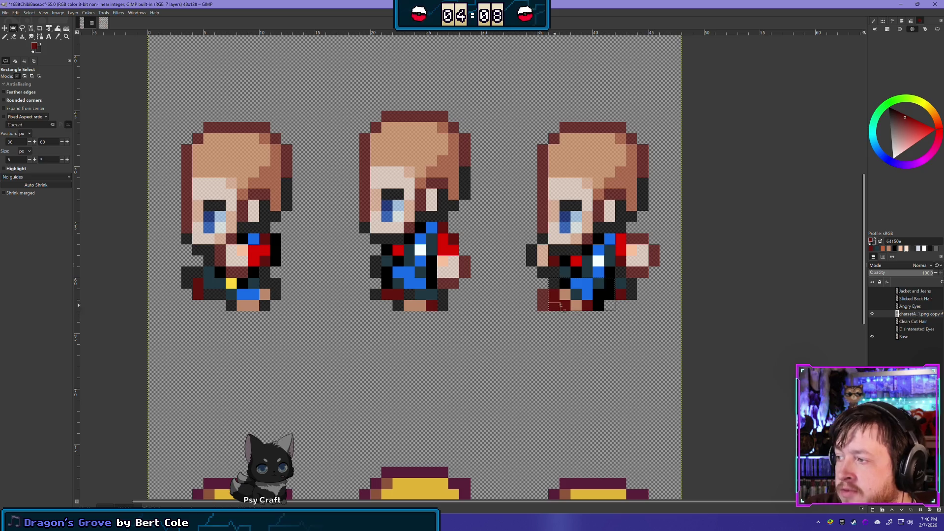
key(shift+ctrl+d)
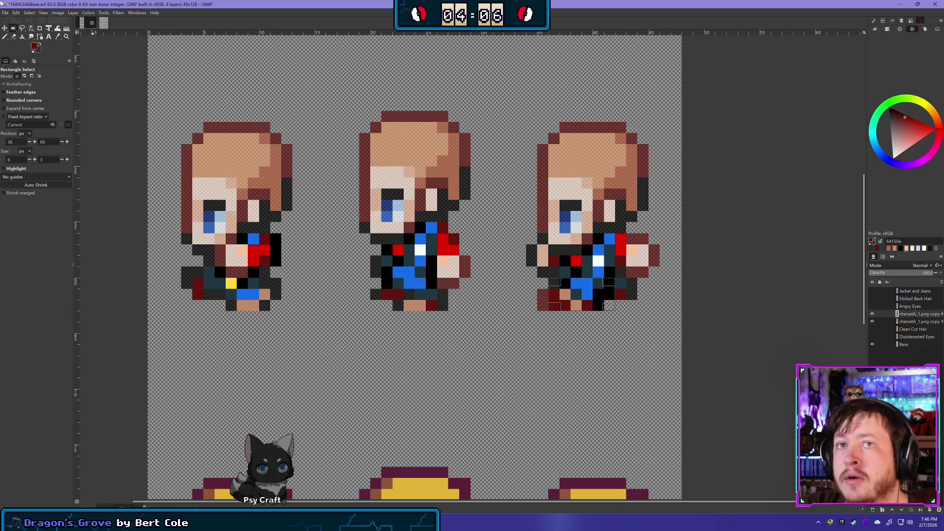
key(m)
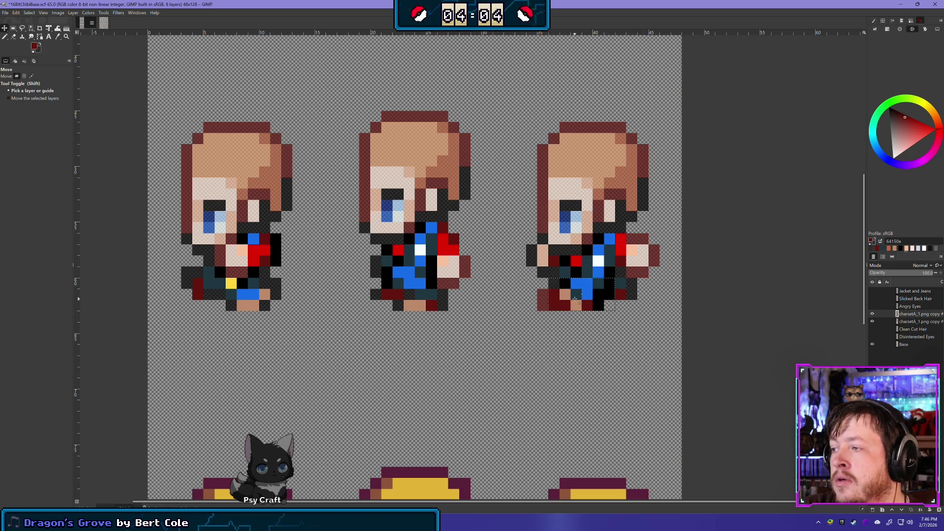
drag(575, 299, 566, 298)
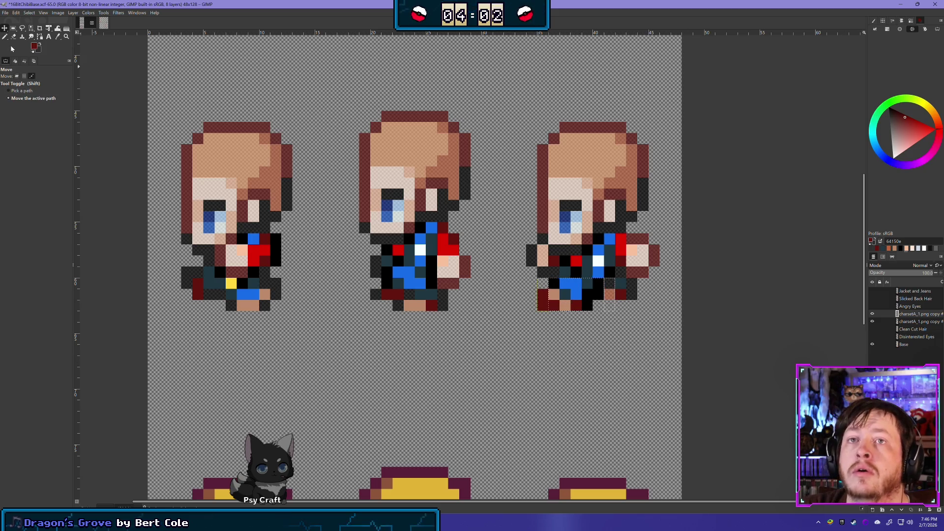
right_click(922, 317)
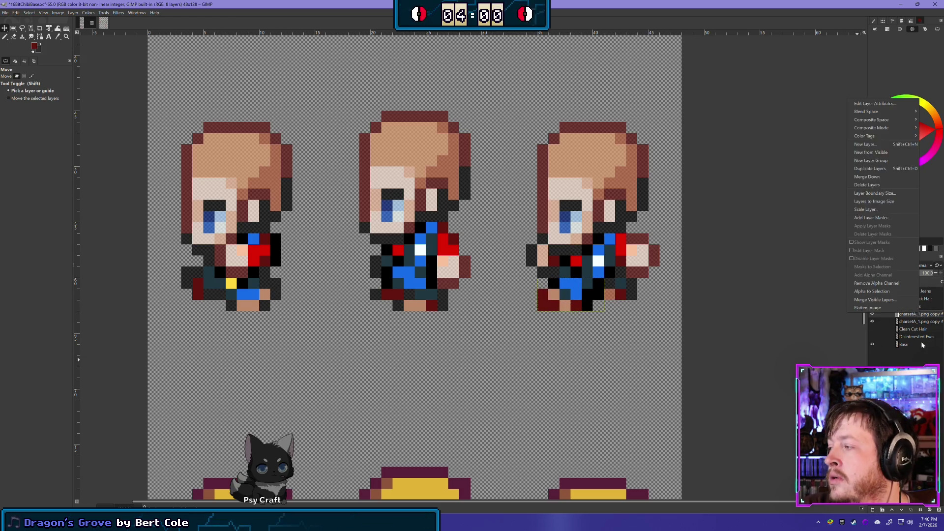
click(878, 187)
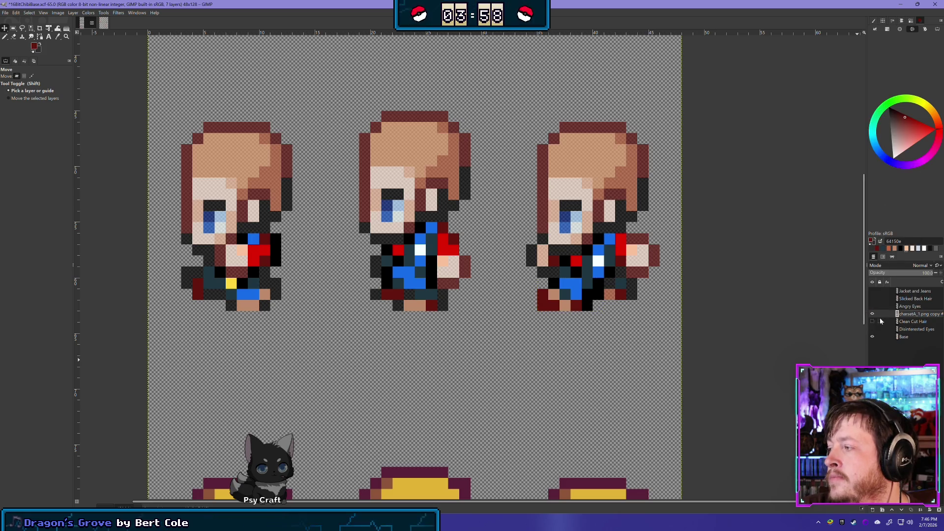
- Sample the tan skin colour and pencil one tan pixel onto the right sprite's lower jacket
click(5, 37)
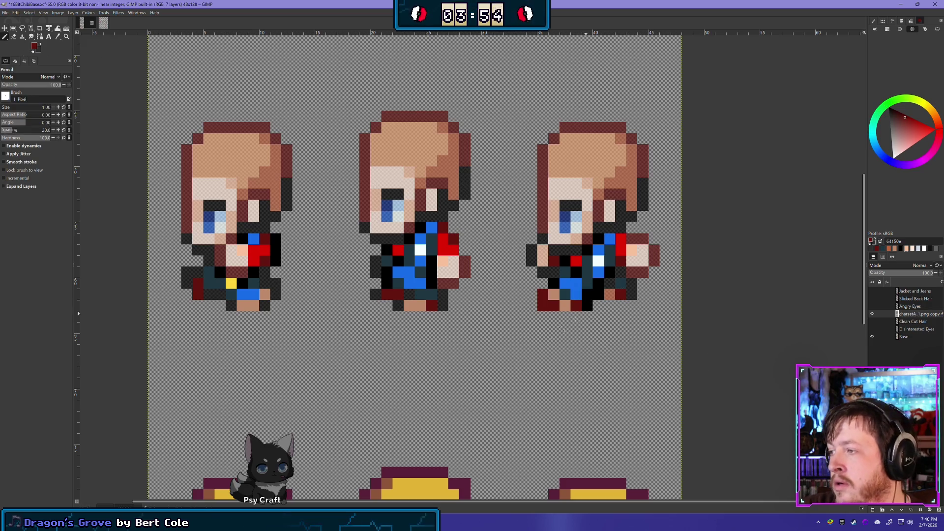
ctrl+click(609, 274)
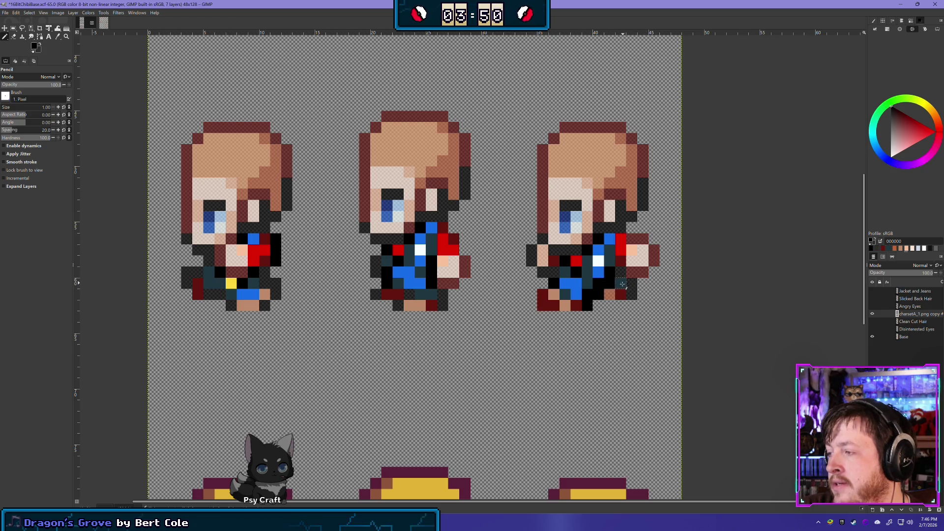
click(872, 314)
click(873, 314)
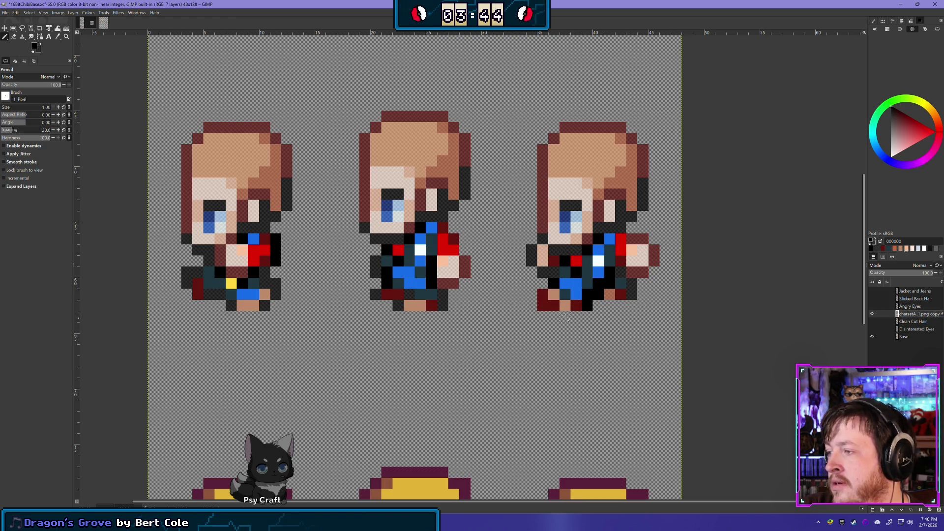
ctrl+click(610, 294)
click(610, 295)
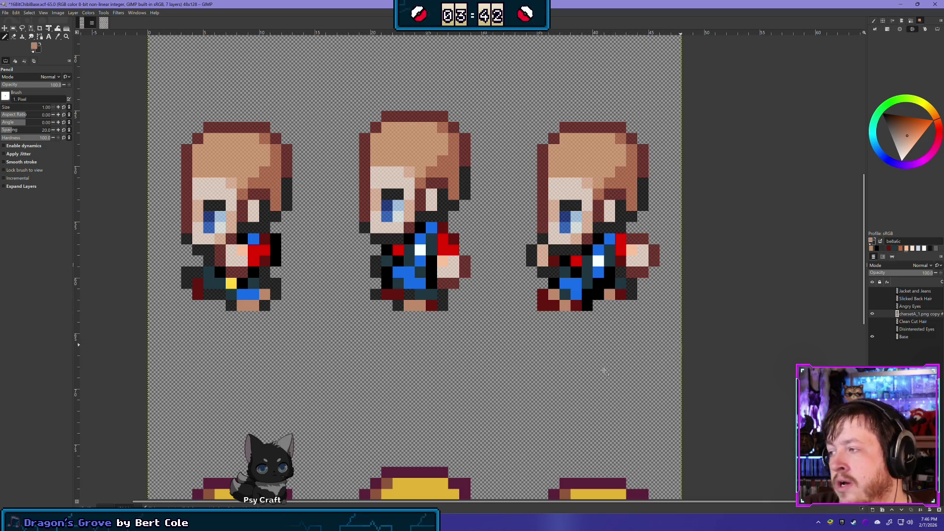
scroll(722, 350, down, 5)
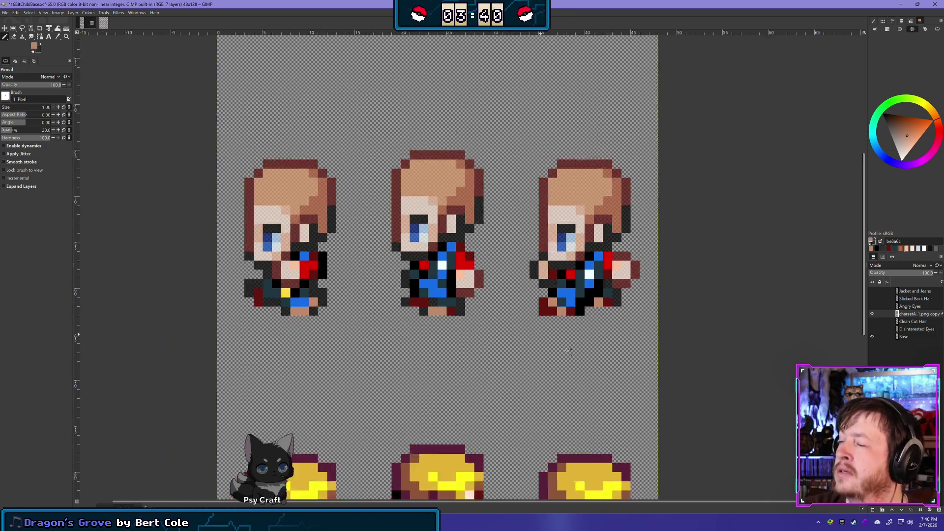
scroll(593, 333, up, 5)
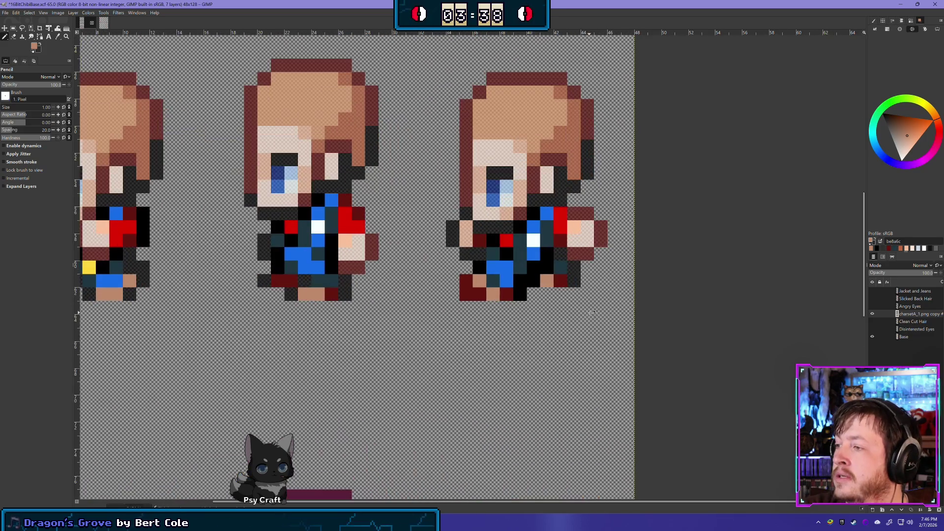
click(872, 315)
click(873, 315)
click(872, 314)
click(872, 314)
click(872, 315)
click(872, 315)
click(872, 315)
click(872, 315)
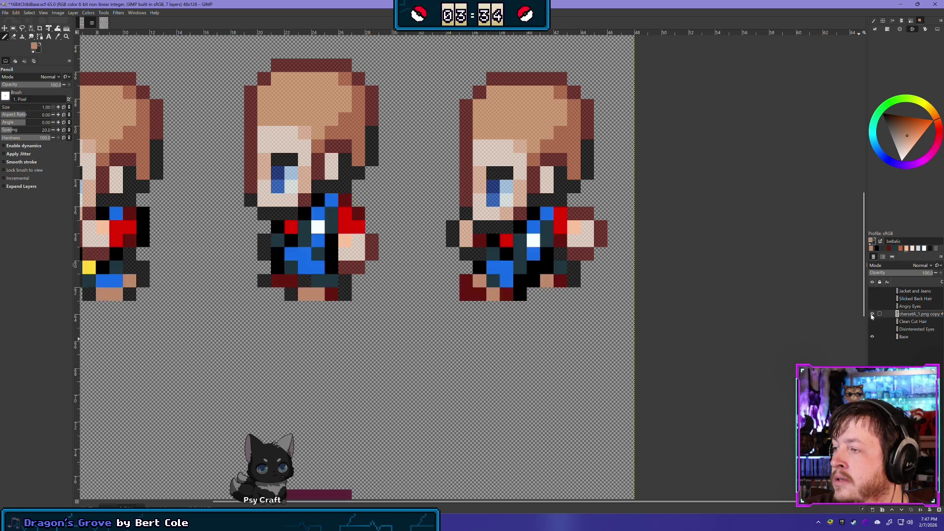
click(873, 315)
click(872, 315)
click(872, 314)
click(872, 314)
click(872, 315)
click(872, 314)
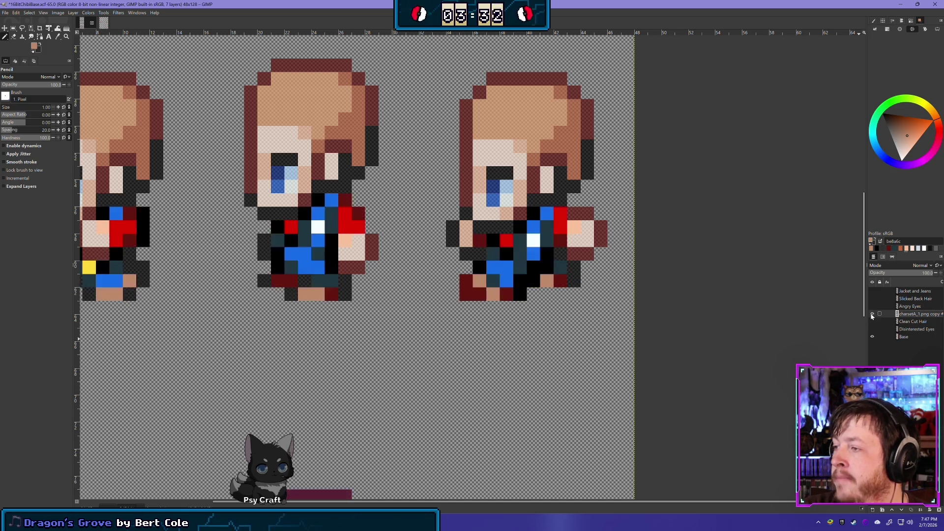
click(872, 315)
click(872, 315)
click(872, 315)
click(872, 315)
click(873, 315)
click(873, 314)
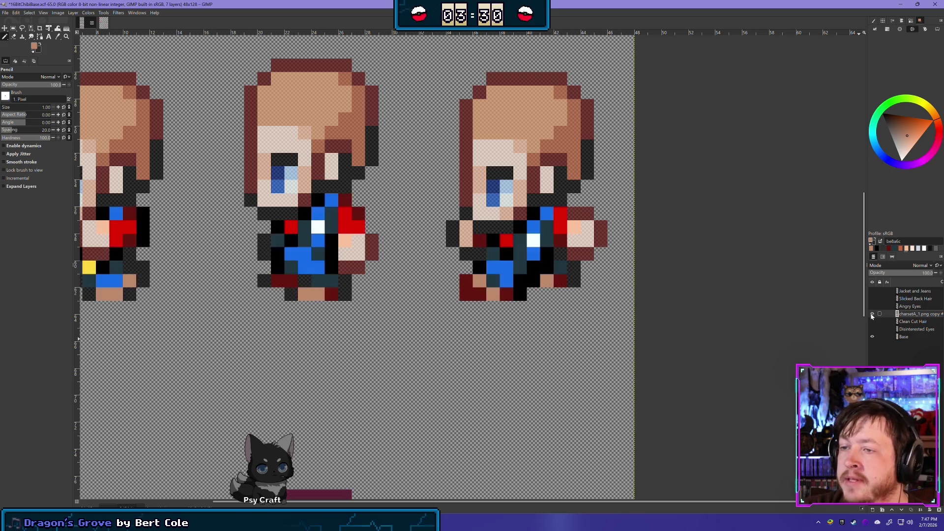
click(872, 315)
click(873, 315)
click(872, 315)
click(872, 314)
ctrl+scroll(601, 353, down, 4)
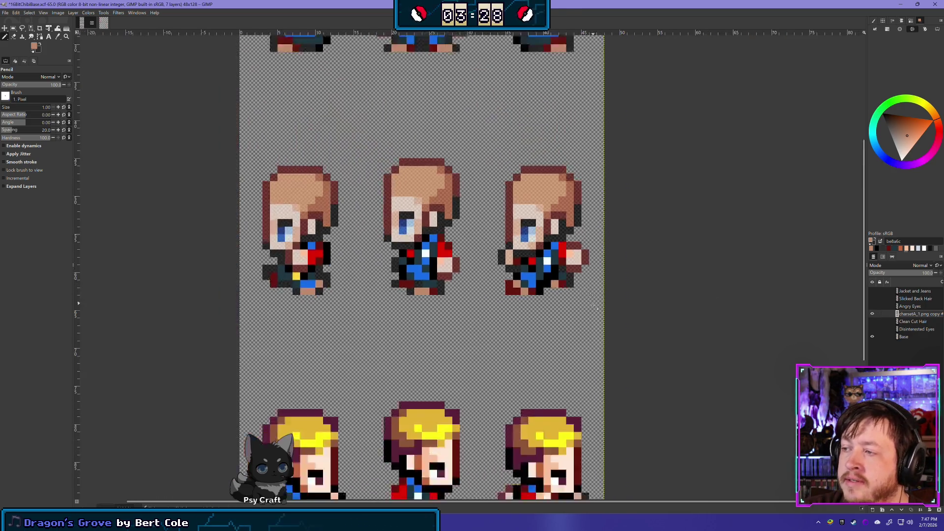
ctrl+scroll(601, 352, up, 2)
scroll(519, 251, down, 4)
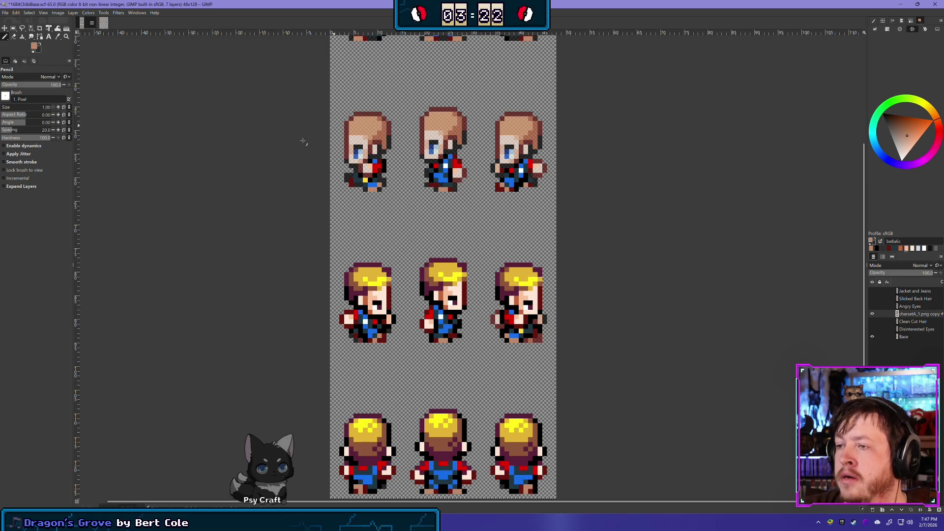
scroll(264, 182, up, 1)
- Delete the blond-hair reference from the third row of sprites
key(r)
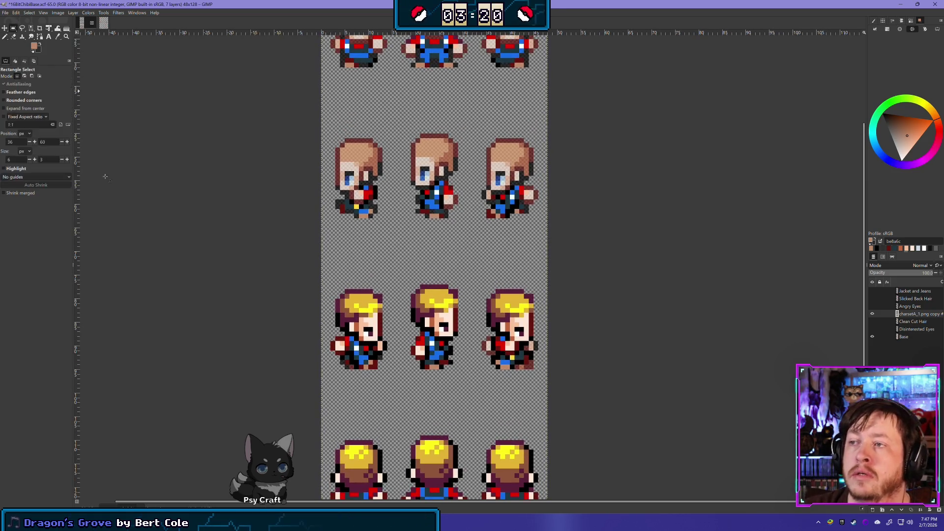
mouse_move(290, 390)
mouse_down()
mouse_move(569, 270)
mouse_move(576, 236)
mouse_up()
key(Delete)
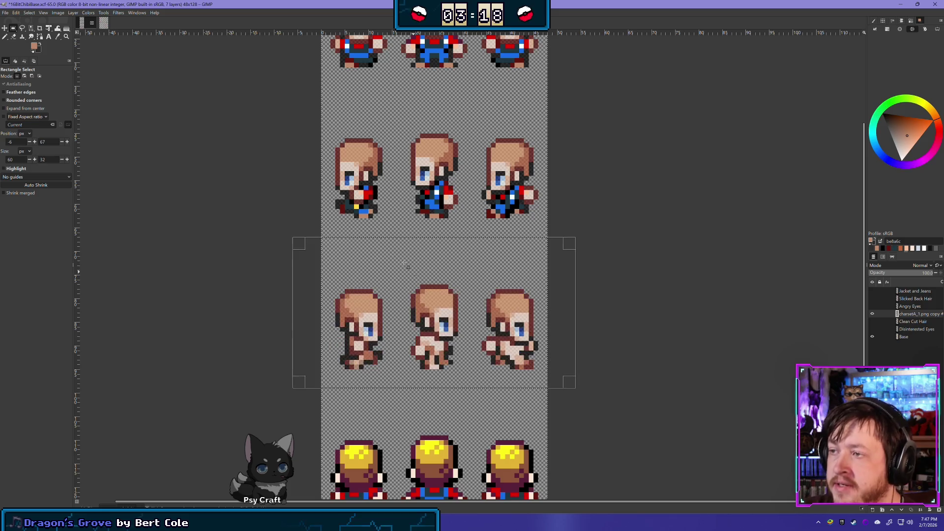
- Copy the left side sprite's jacket and place the copy over the lower-left sprite
drag(283, 241, 392, 115)
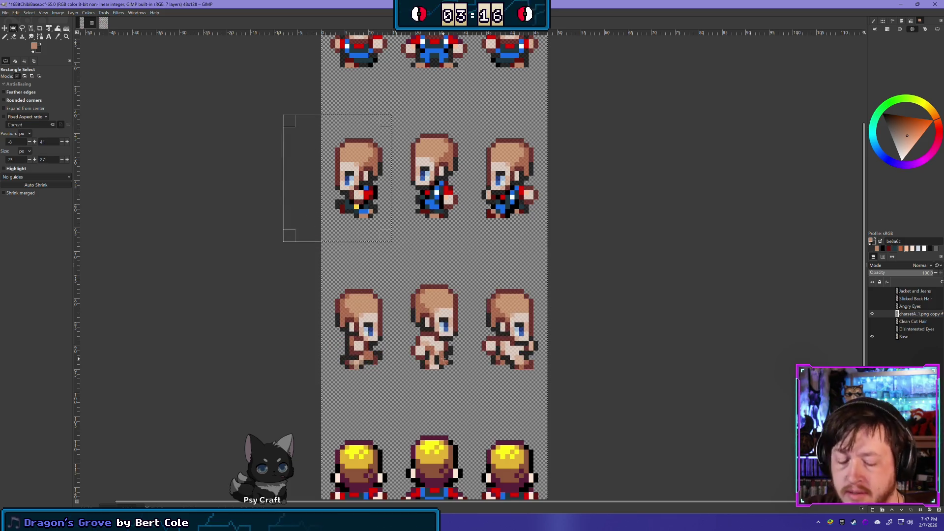
click(270, 270)
mouse_move(289, 237)
mouse_down()
mouse_move(566, 199)
mouse_move(588, 131)
mouse_move(372, 176)
mouse_move(402, 162)
mouse_up()
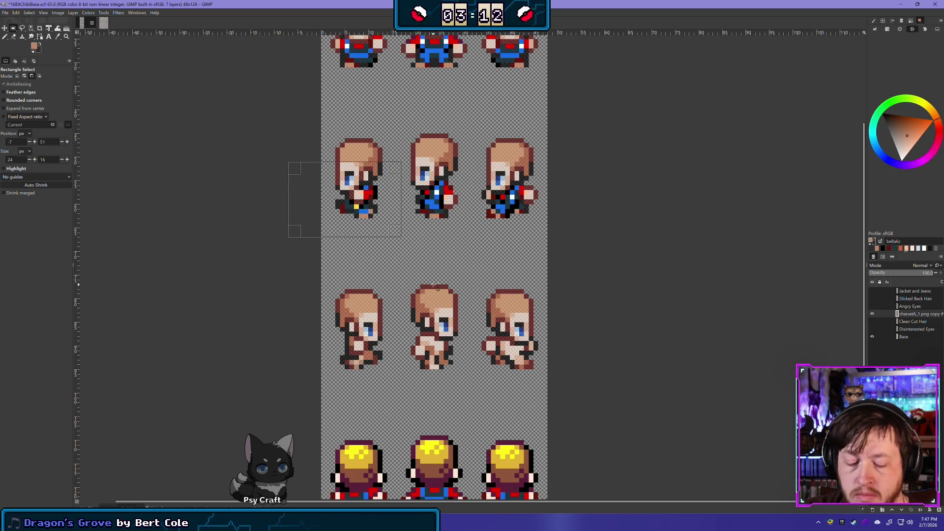
key(shift+ctrl+d)
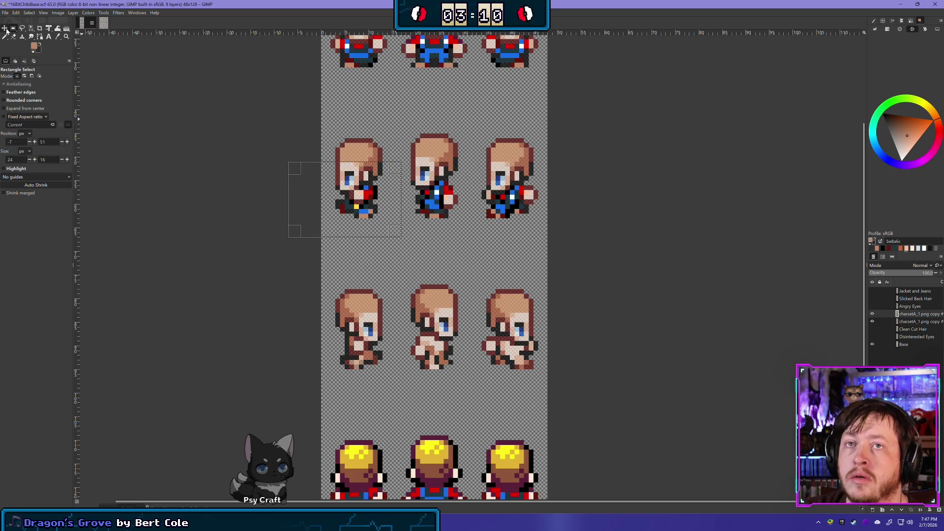
key(m)
mouse_move(353, 346)
mouse_down()
mouse_move(368, 266)
mouse_move(361, 245)
mouse_up()
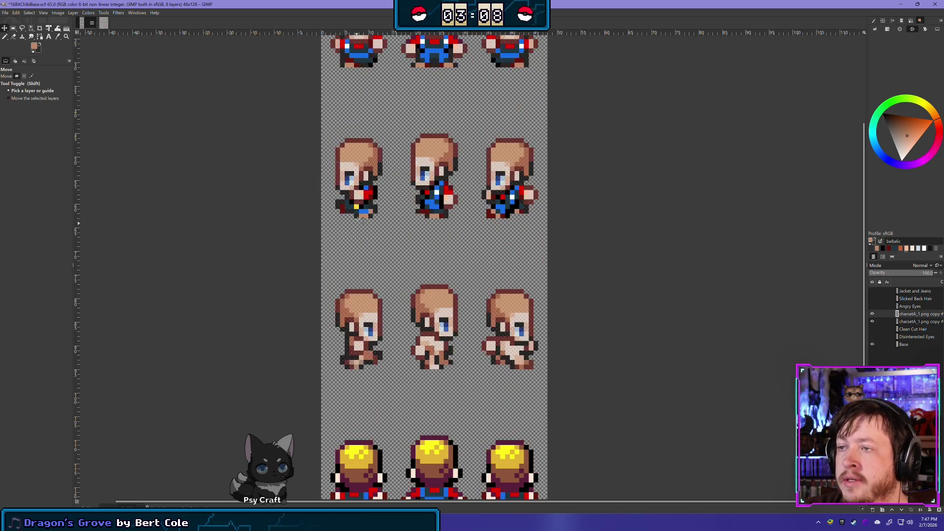
mouse_move(377, 186)
mouse_down()
mouse_move(385, 339)
mouse_move(374, 348)
mouse_up()
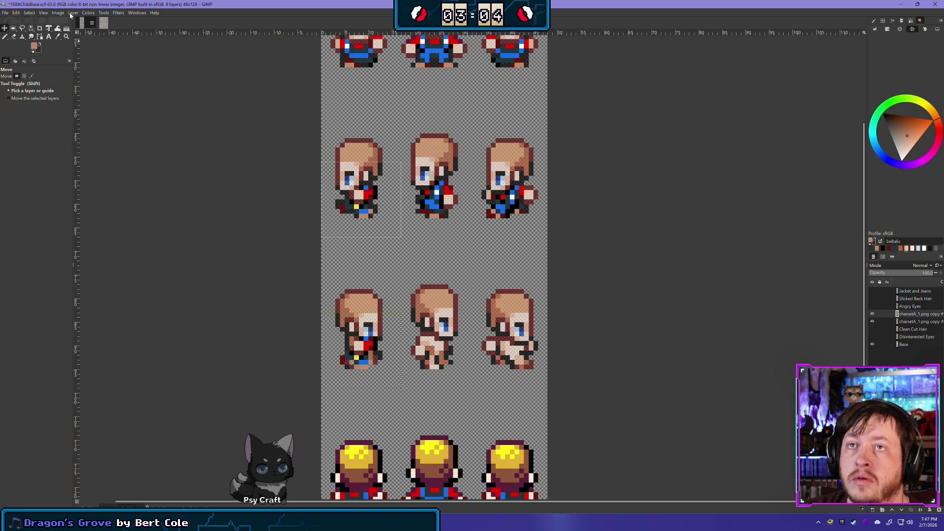
- Flip the pasted jacket horizontally, align it on the lower-left body, then view charsetA_1
click(73, 12)
mouse_move(87, 95)
click(145, 95)
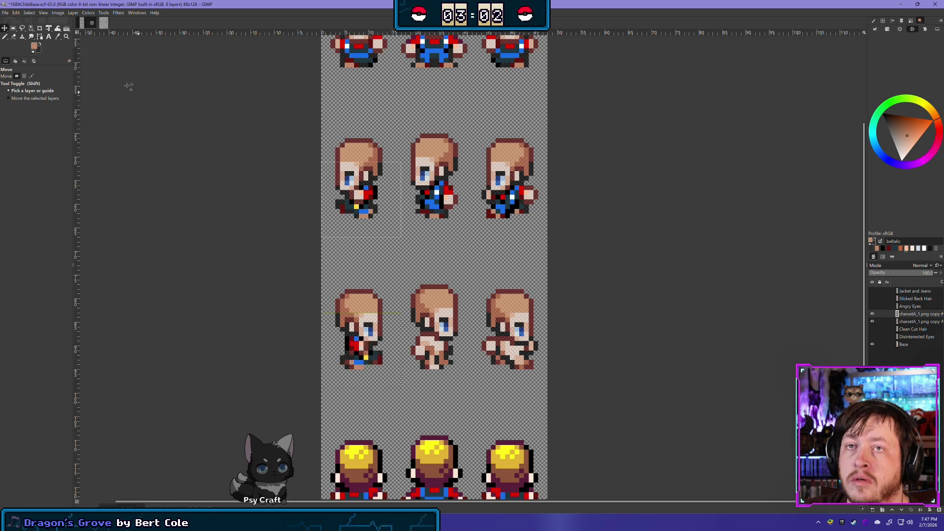
mouse_move(363, 348)
mouse_down()
mouse_move(387, 374)
mouse_move(368, 352)
mouse_move(356, 352)
mouse_move(358, 365)
mouse_move(361, 353)
mouse_up()
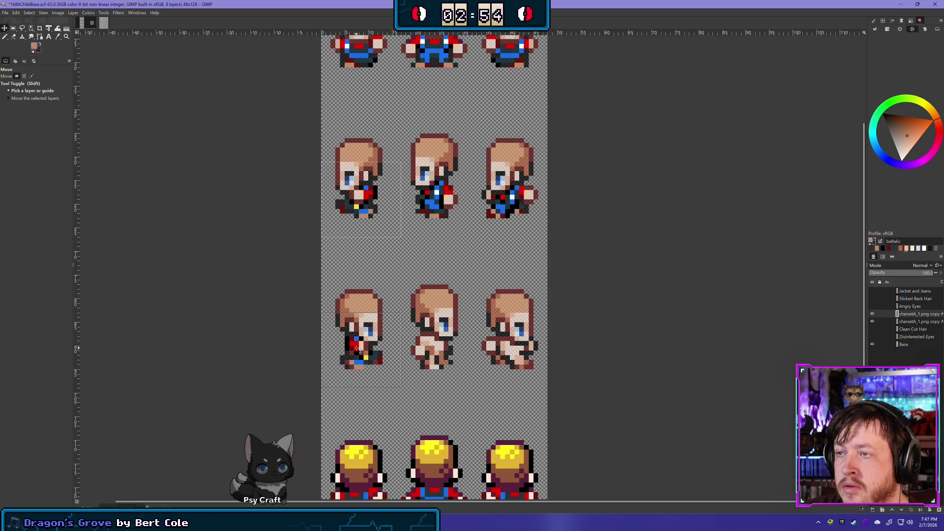
mouse_move(360, 353)
mouse_down()
mouse_move(389, 408)
mouse_move(373, 421)
mouse_move(350, 348)
mouse_move(359, 354)
mouse_up()
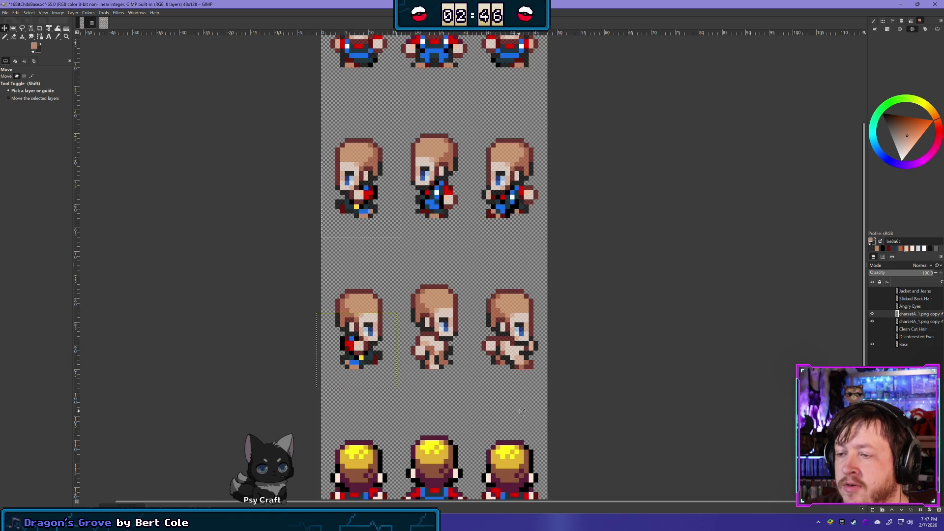
click(100, 22)
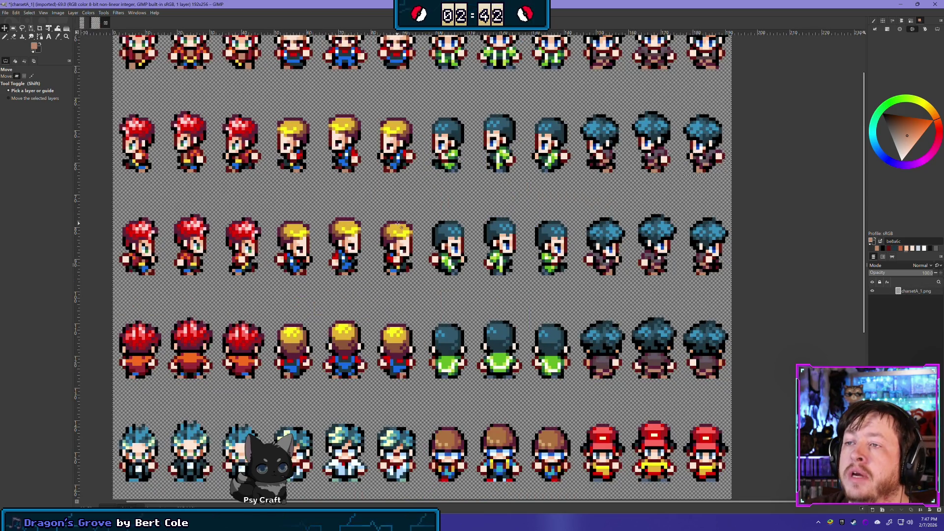
- Pan across the charsetA_1 sheet, then return to the 16BitChibiBase.xcf image
drag(390, 177, 375, 224)
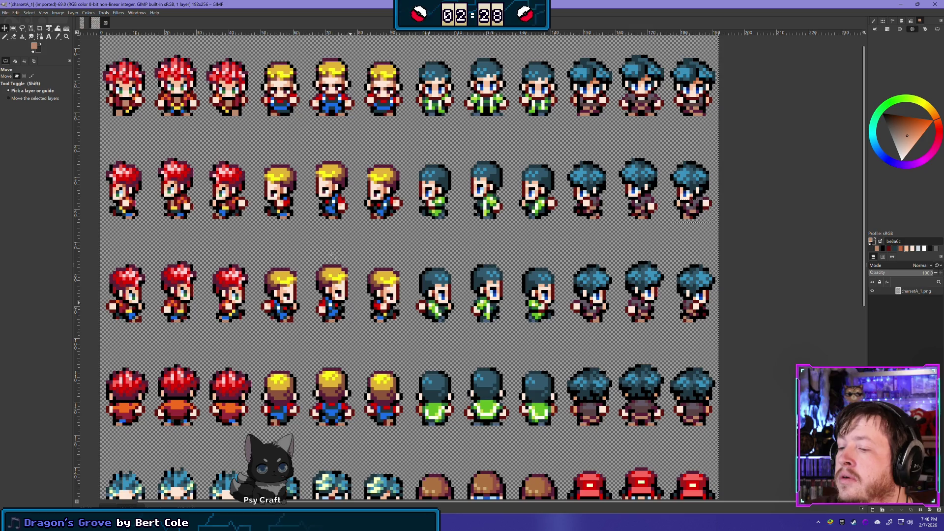
key(ctrl+Page_Up)
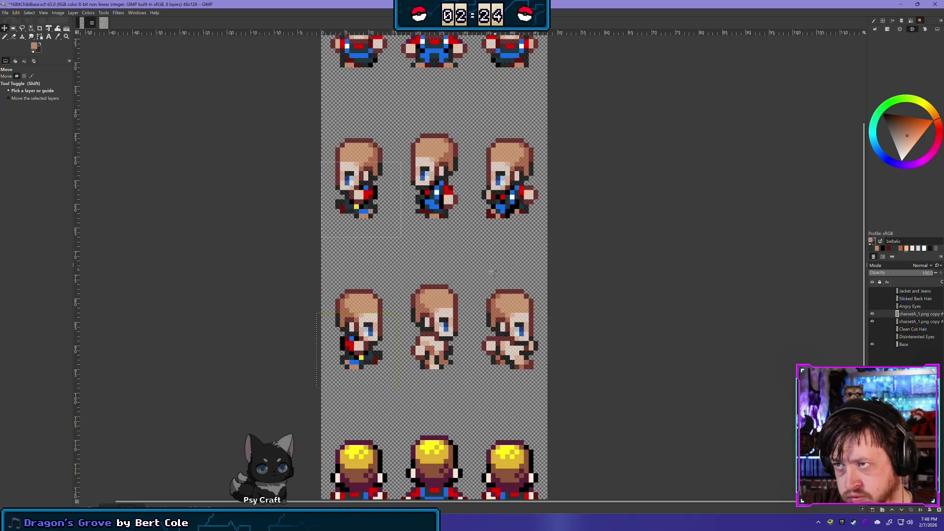
- Mirror the middle side sprite's jacket horizontally and move it onto the middle sprite below
click(13, 38)
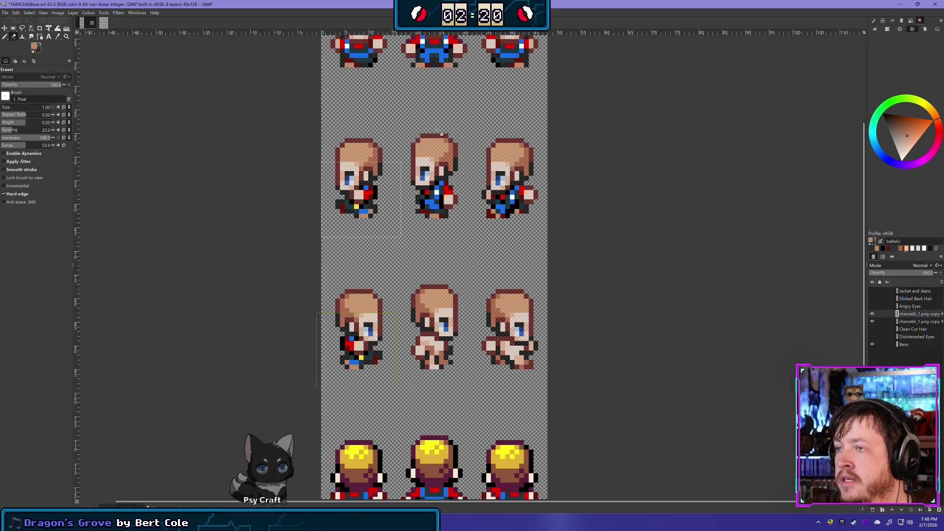
click(13, 28)
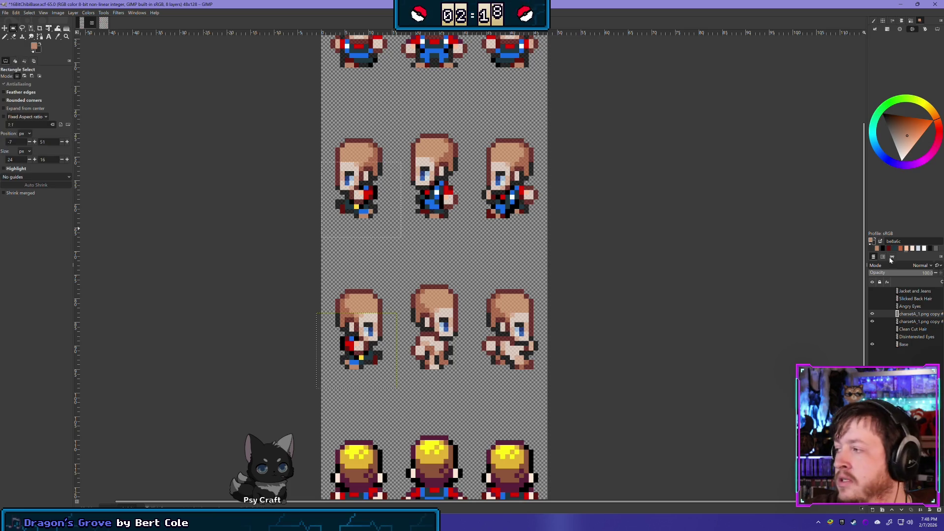
click(924, 323)
mouse_move(431, 189)
mouse_down()
mouse_move(440, 163)
mouse_move(473, 163)
mouse_up()
key(ctrl+shift+d)
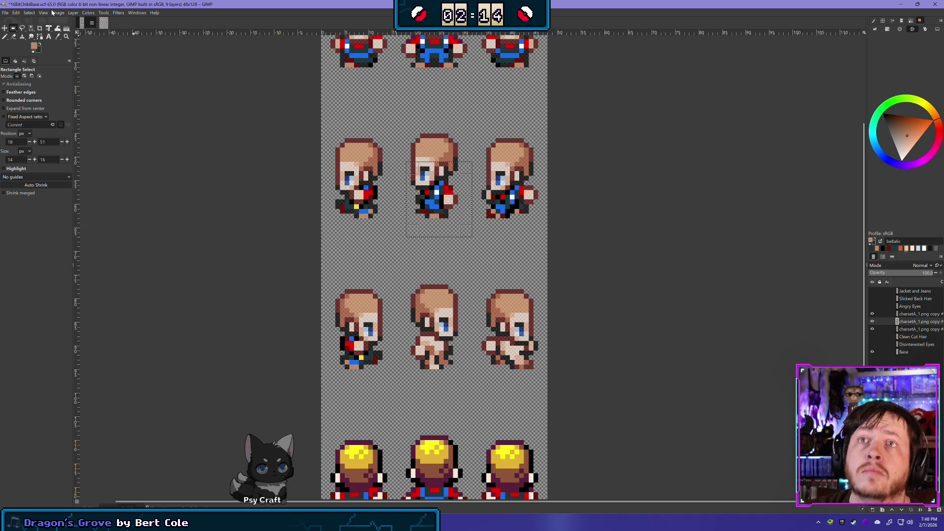
click(58, 12)
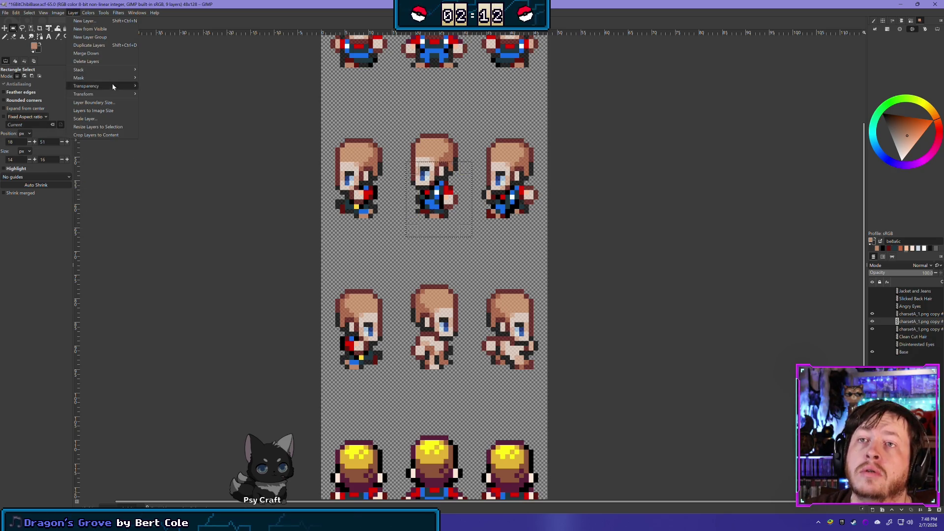
mouse_move(111, 85)
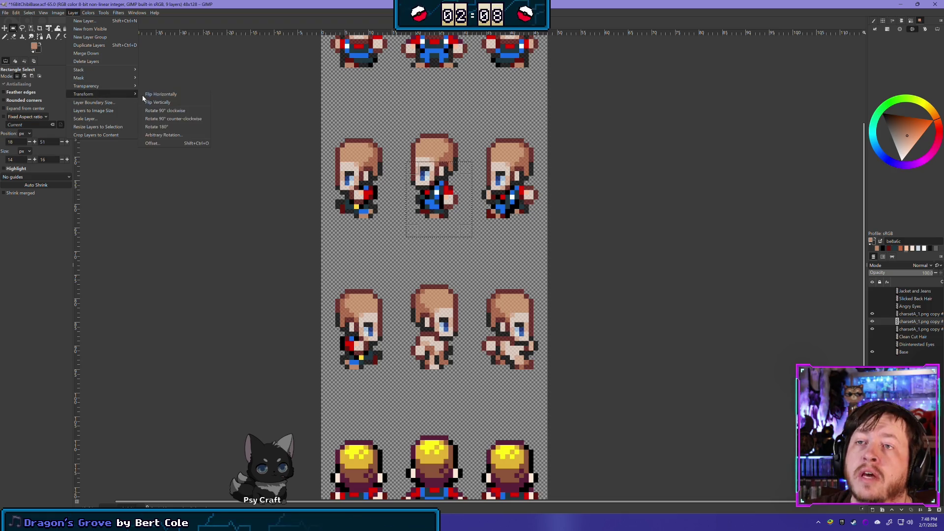
click(157, 94)
click(5, 29)
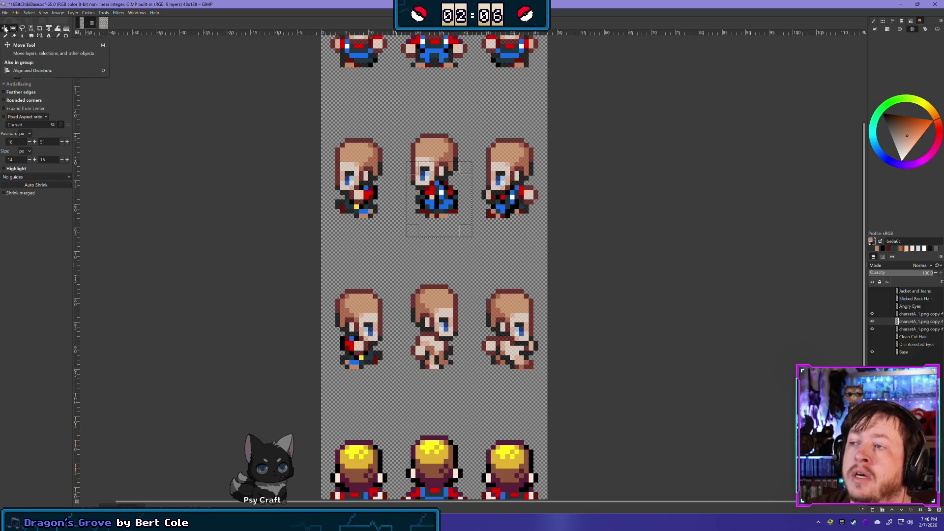
mouse_move(445, 200)
mouse_down()
mouse_move(467, 335)
mouse_move(447, 362)
mouse_move(435, 357)
mouse_move(440, 379)
mouse_move(440, 359)
mouse_up()
scroll(482, 270, right, 1)
- Duplicate the upper-right side sprite, flip it horizontally, and move it onto the lower-right frame
key(r)
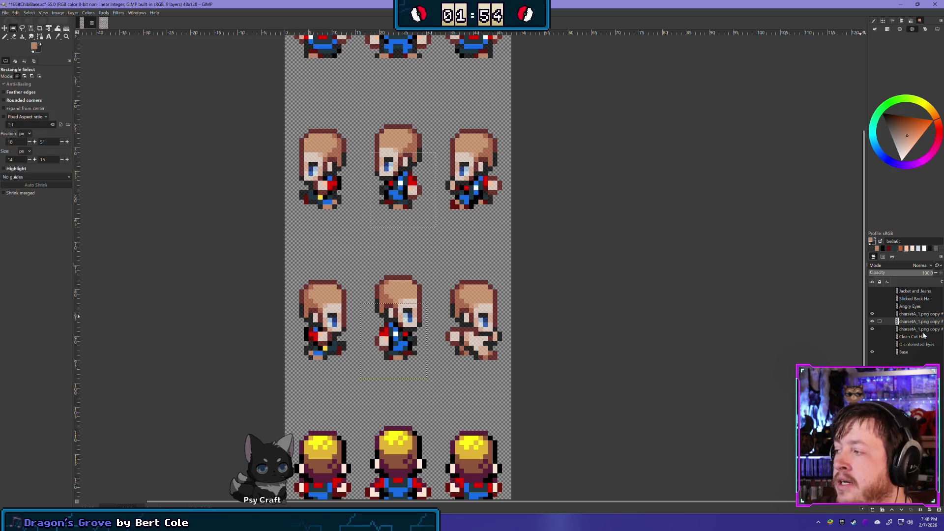
click(920, 330)
drag(442, 222, 507, 158)
key(shift+ctrl+d)
click(58, 12)
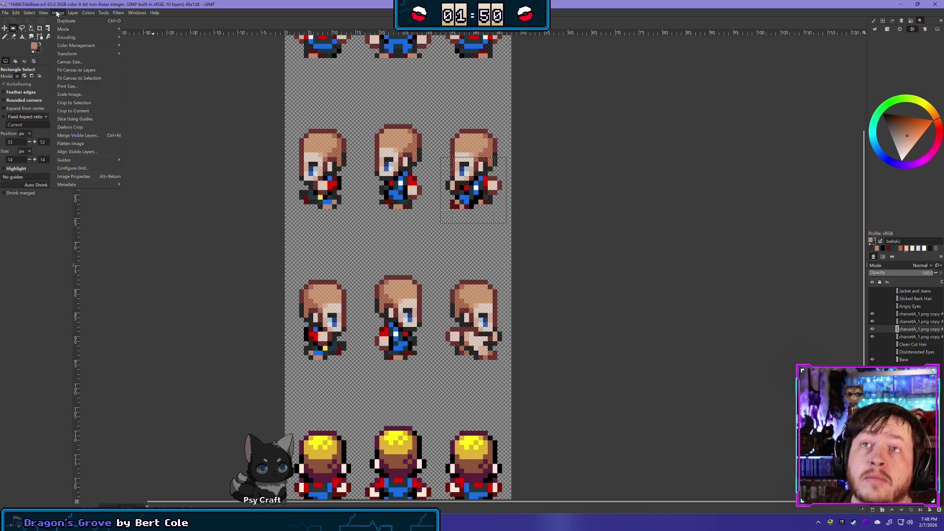
mouse_move(113, 97)
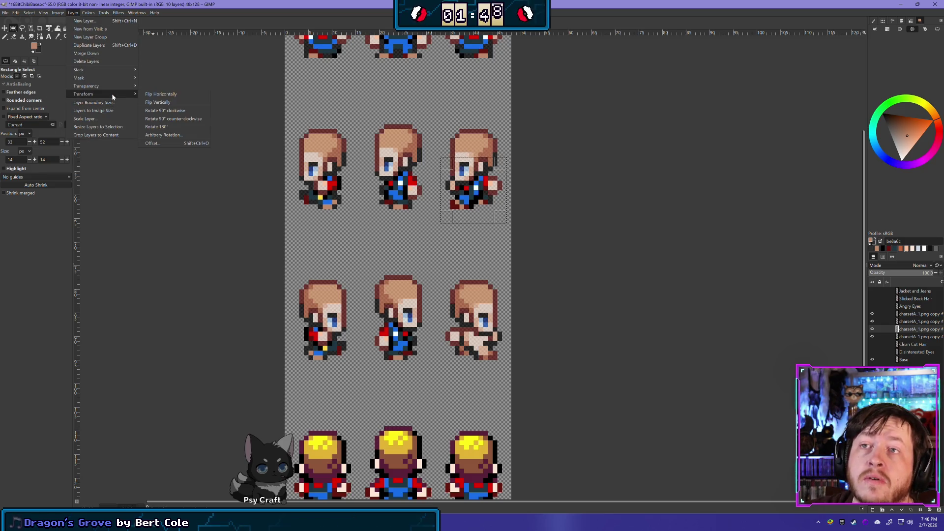
click(158, 94)
click(6, 29)
mouse_move(473, 190)
mouse_down()
mouse_move(521, 292)
mouse_move(477, 326)
mouse_move(476, 340)
mouse_up()
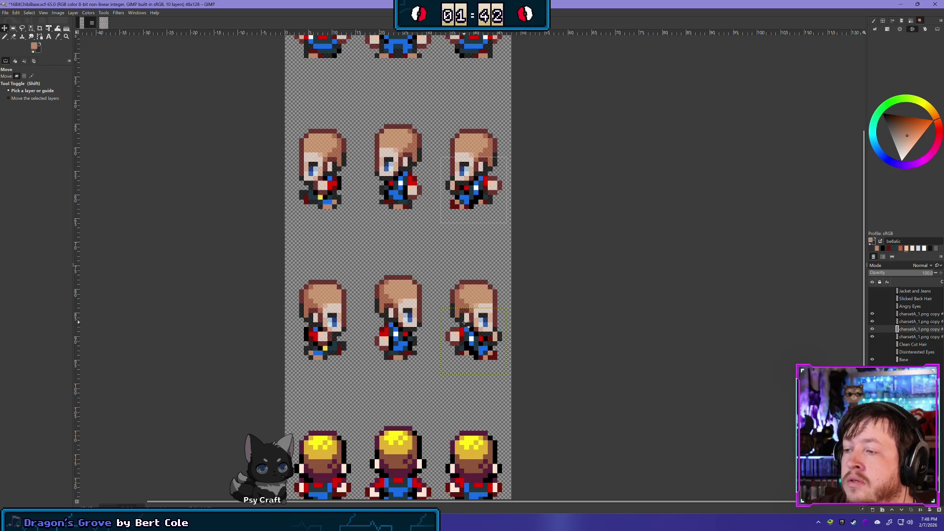
key(ctrl)
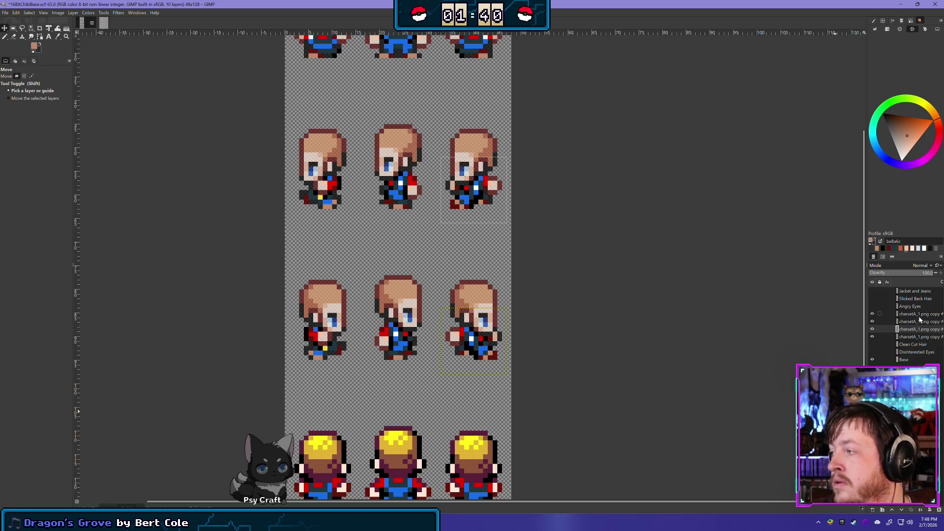
- Delete the three extra reference copy layers
right_click(920, 318)
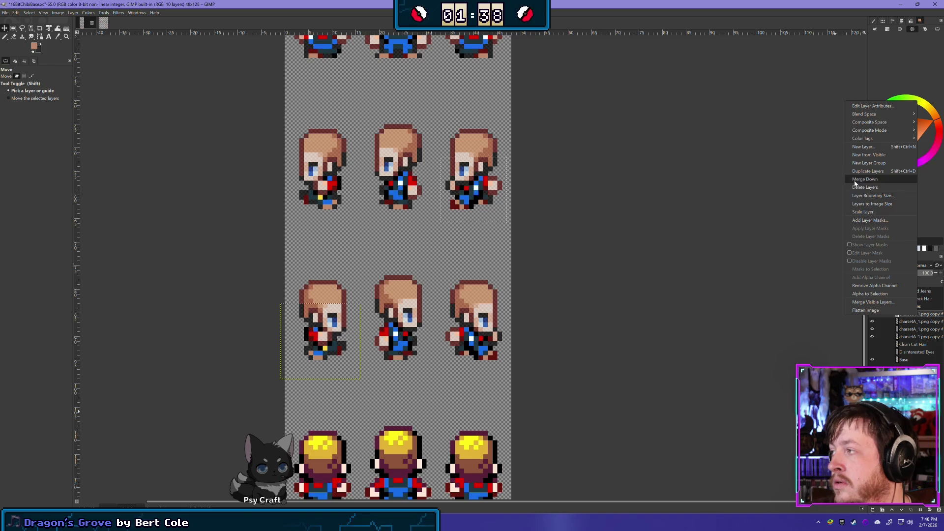
click(858, 183)
right_click(913, 316)
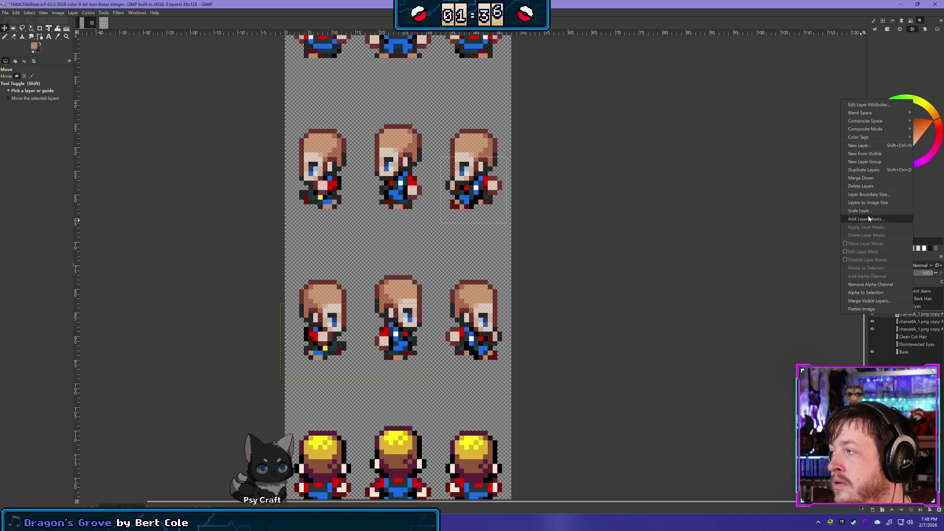
click(862, 178)
right_click(920, 314)
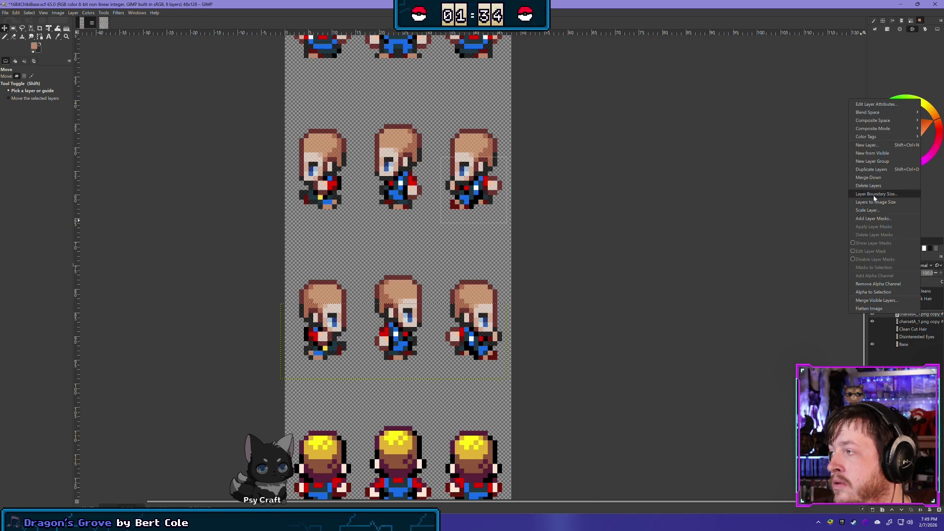
click(866, 180)
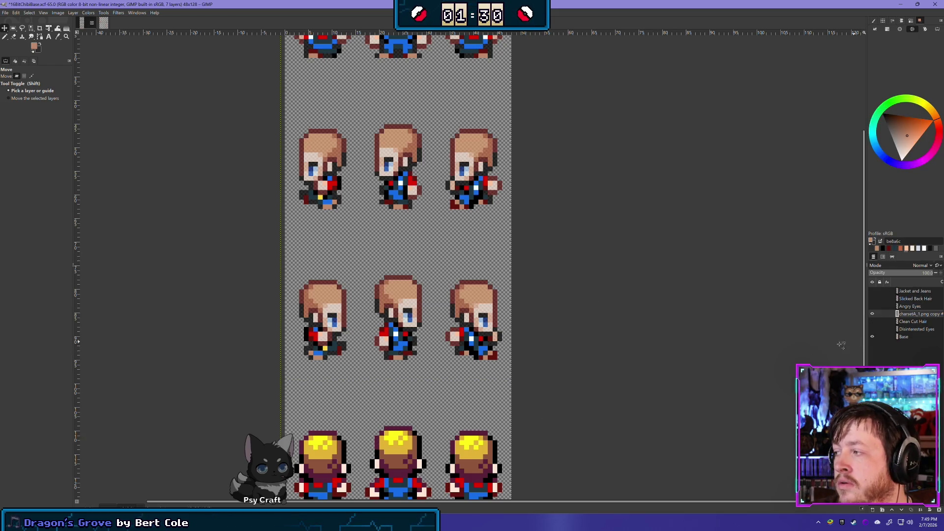
- Expand the reference layer to the full canvas with Layer to Image Size
scroll(597, 162, down, 2)
mouse_move(585, 366)
mouse_down()
mouse_move(588, 443)
mouse_move(531, 285)
mouse_up()
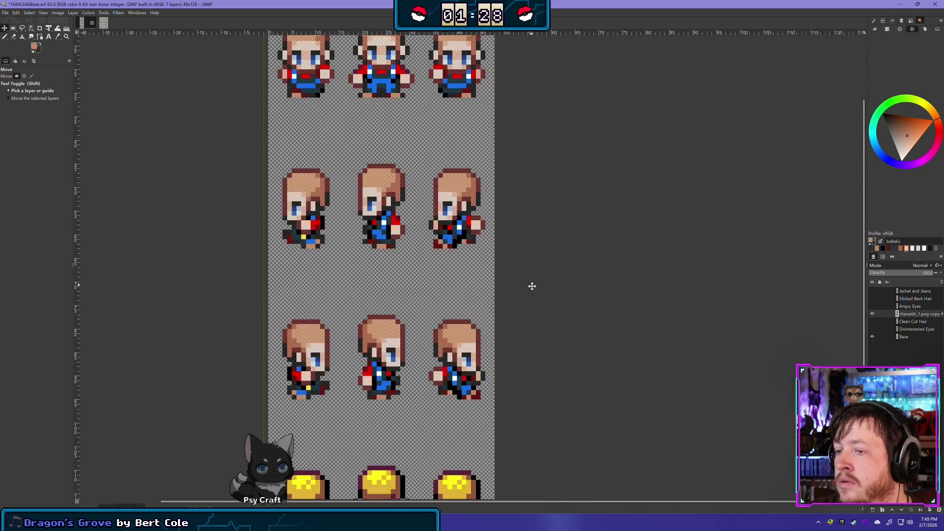
click(72, 12)
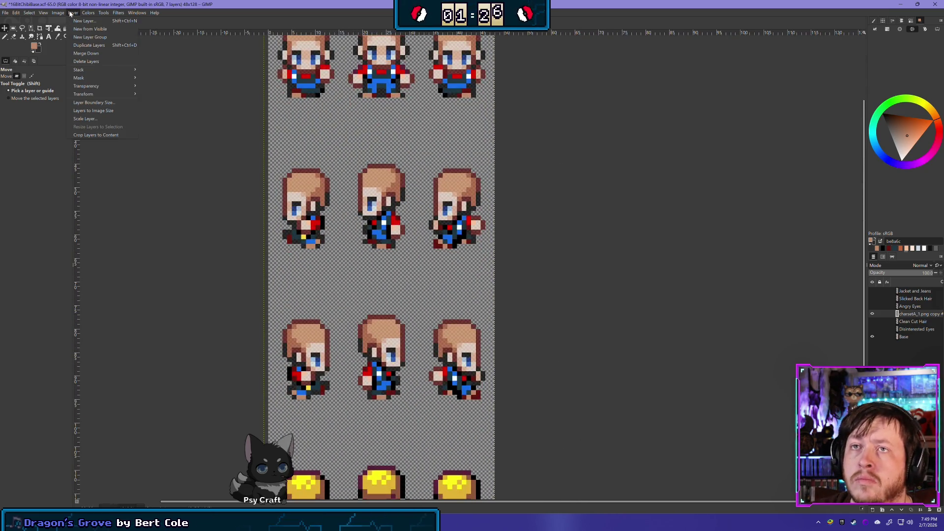
click(105, 112)
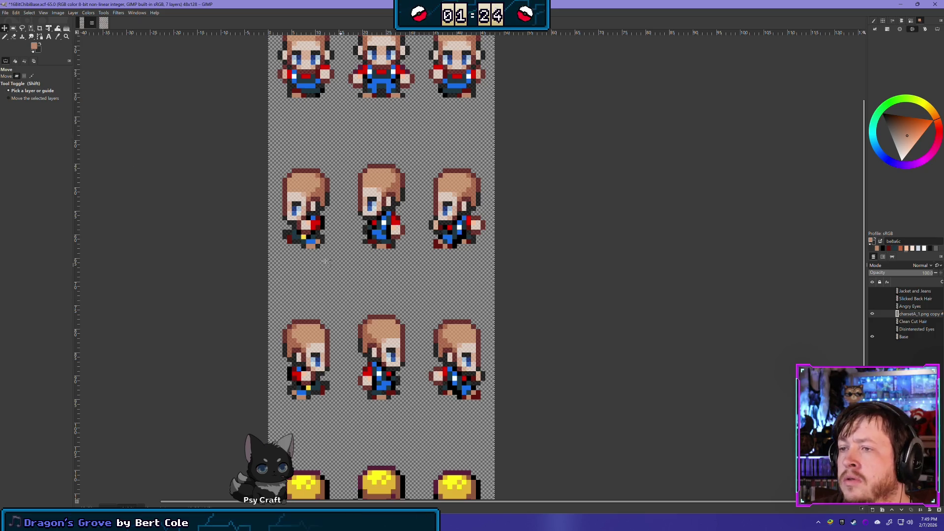
- Erase the stray outline pixels on a side sprite
click(4, 37)
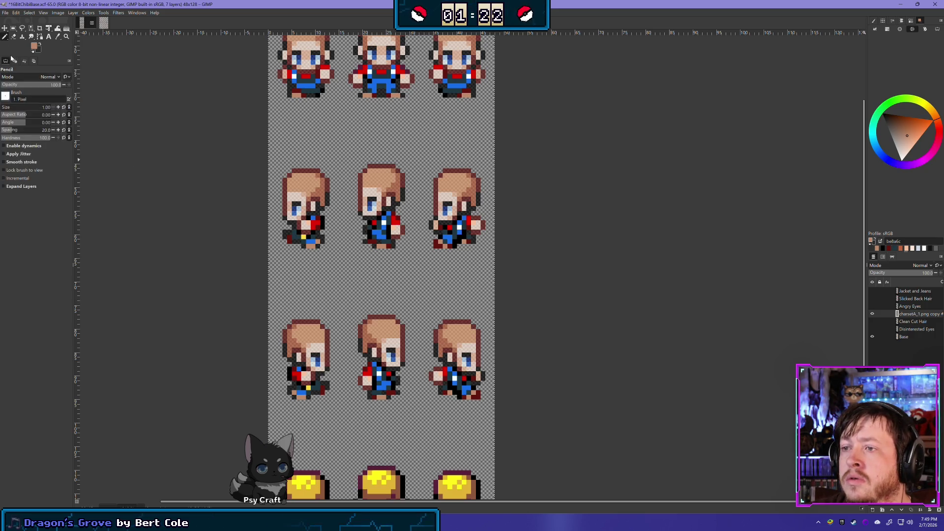
click(13, 37)
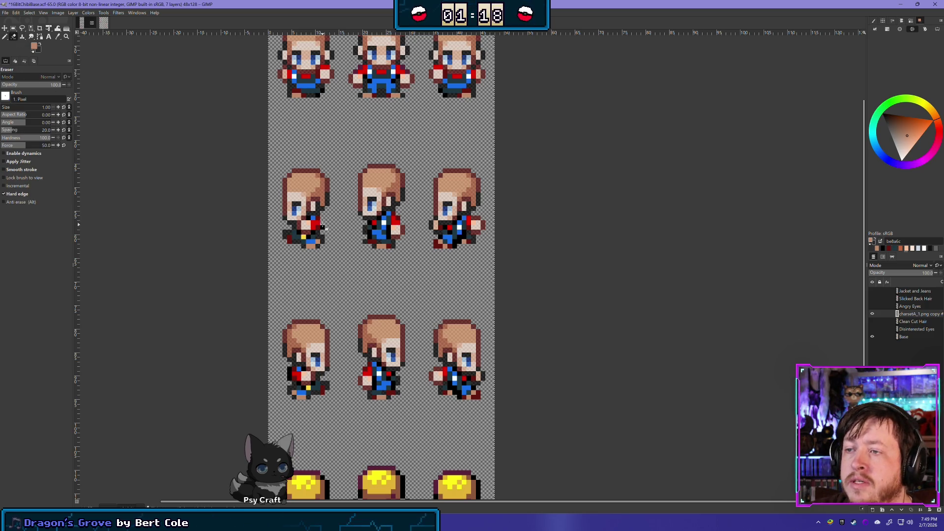
drag(290, 370, 291, 379)
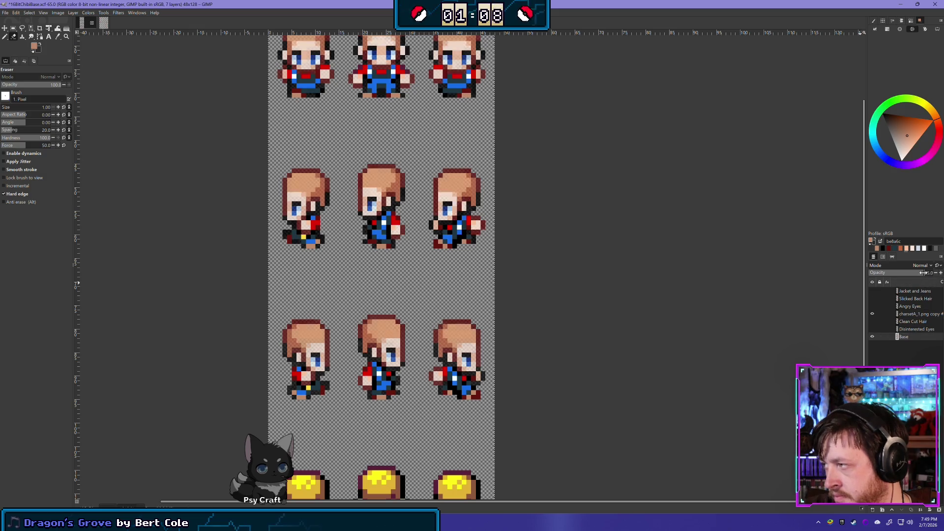
- Zoom out to the whole sheet and set the Base layer opacity to 70
scroll(611, 324, down, 1)
scroll(611, 324, down, 2)
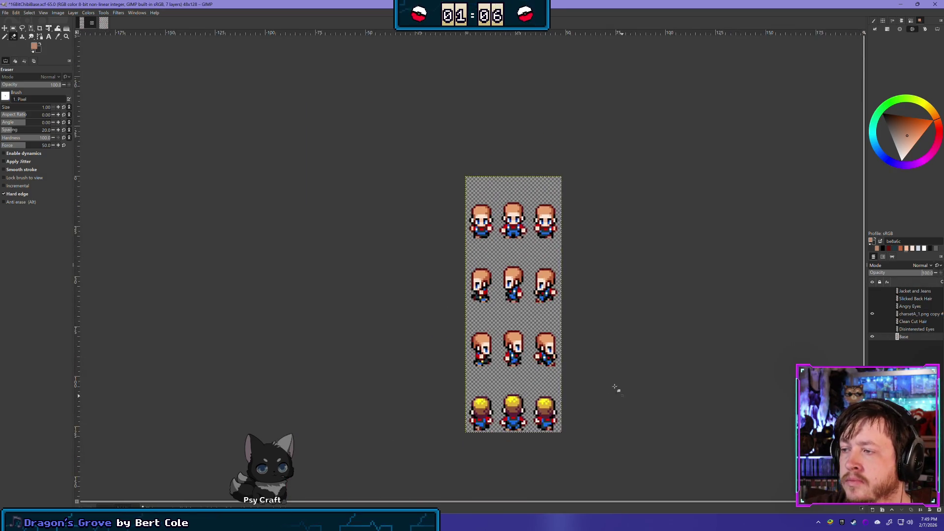
drag(618, 390, 517, 297)
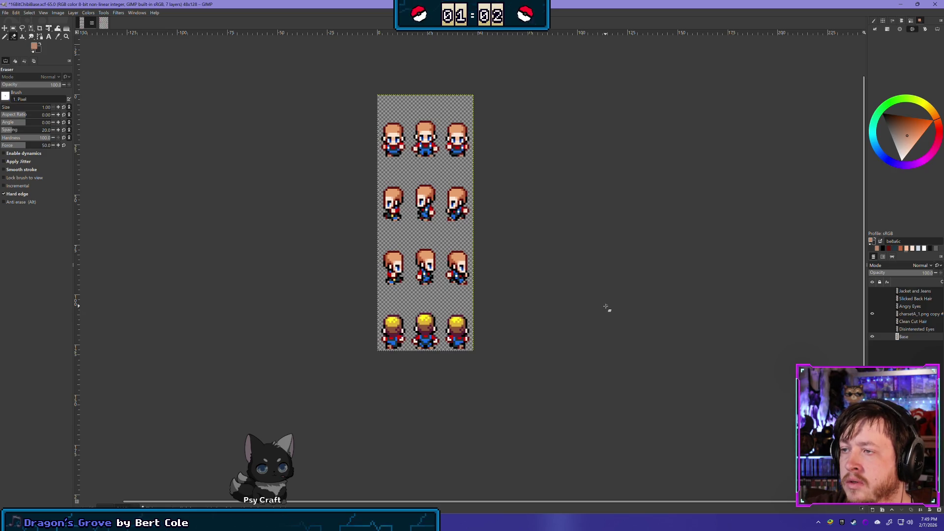
text(70)
key(Return)
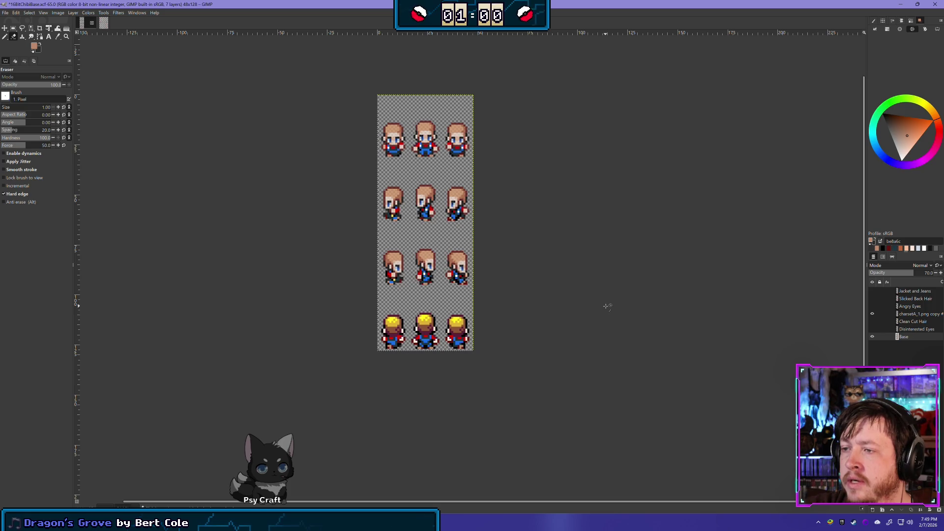
click(102, 24)
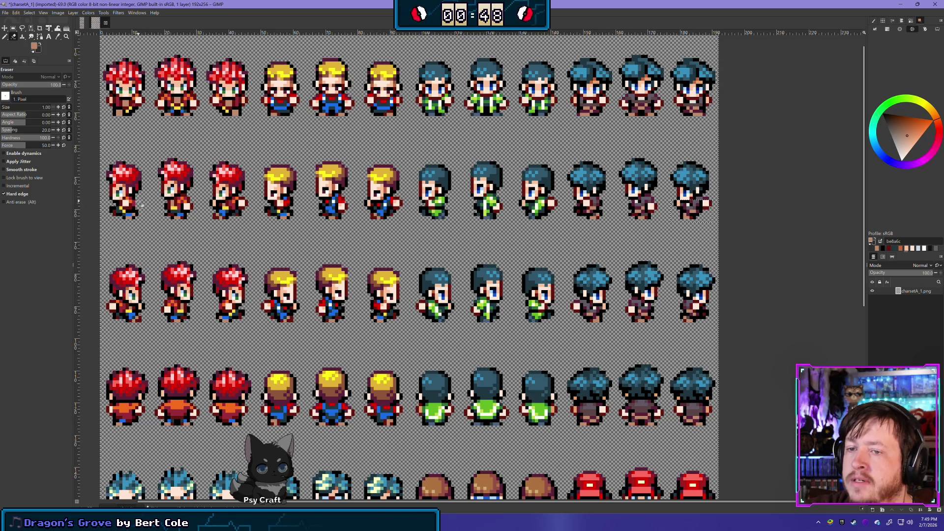
mouse_move(272, 220)
mouse_down()
mouse_move(266, 57)
mouse_move(246, 35)
mouse_move(309, 138)
mouse_up()
key(ctrl+Page_Up)
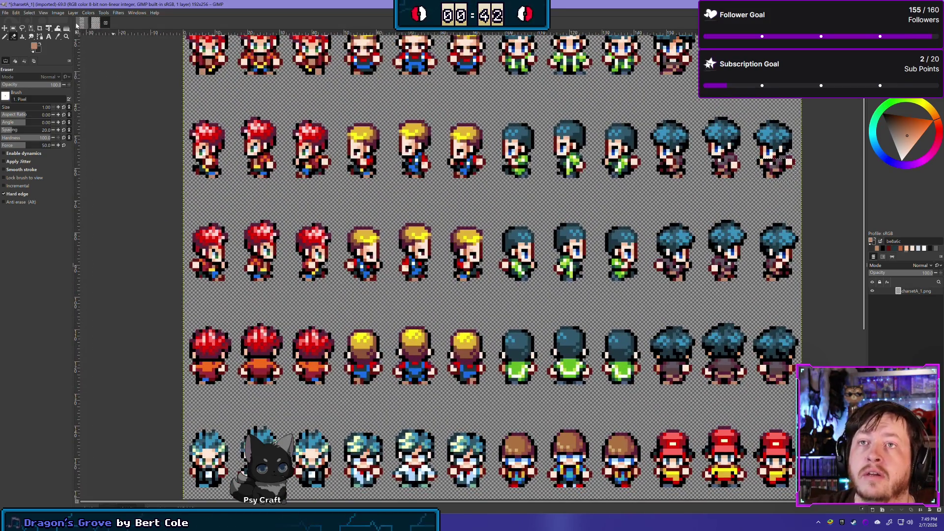
scroll(392, 194, up, 5)
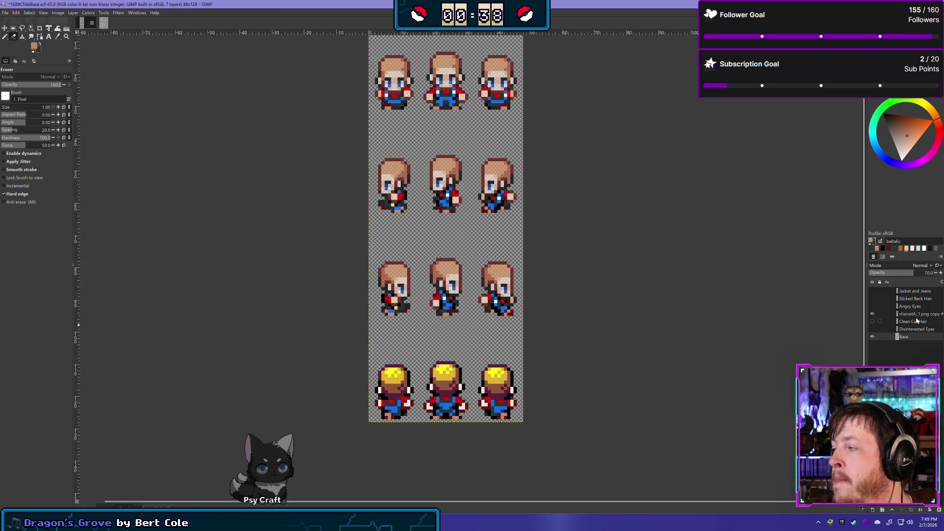
drag(623, 291, 612, 331)
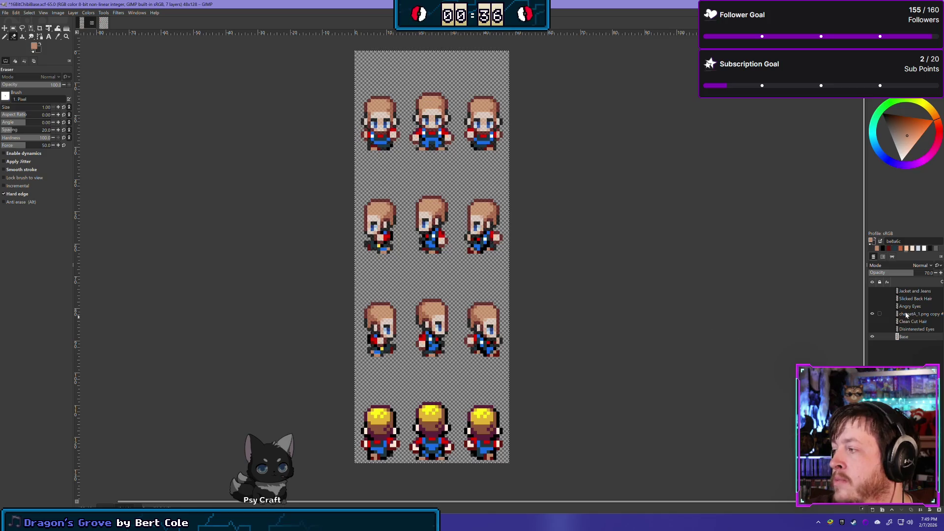
scroll(422, 438, up, 2)
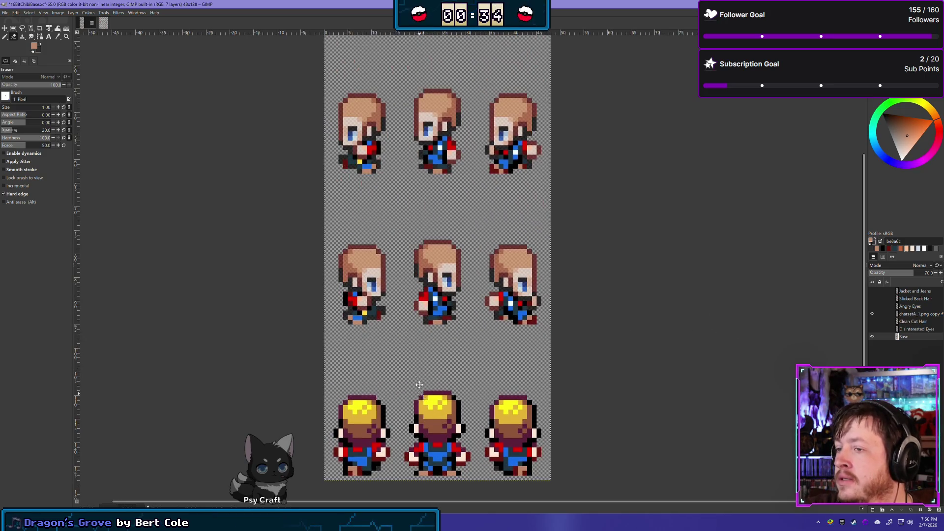
drag(419, 392, 405, 265)
scroll(398, 286, up, 2)
scroll(378, 178, up, 2)
scroll(378, 178, down, 4)
scroll(378, 178, up, 3)
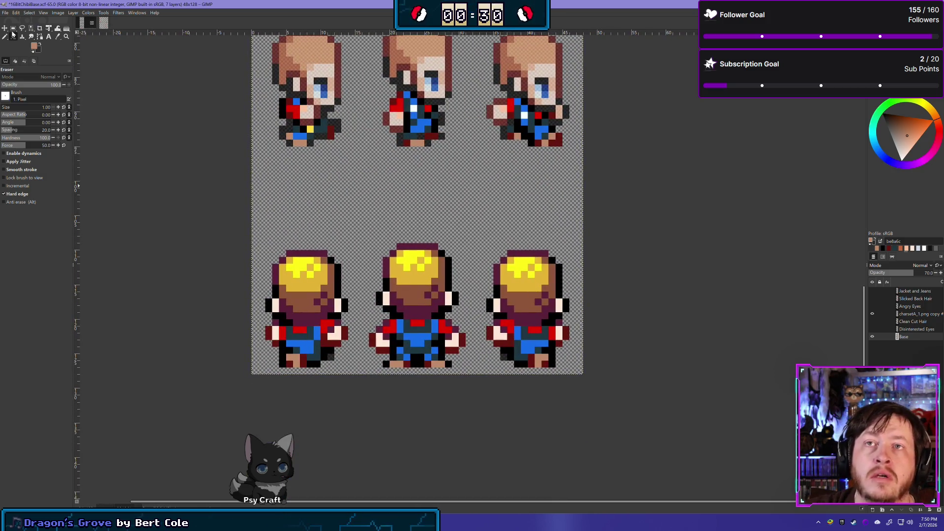
scroll(197, 152, up, 5)
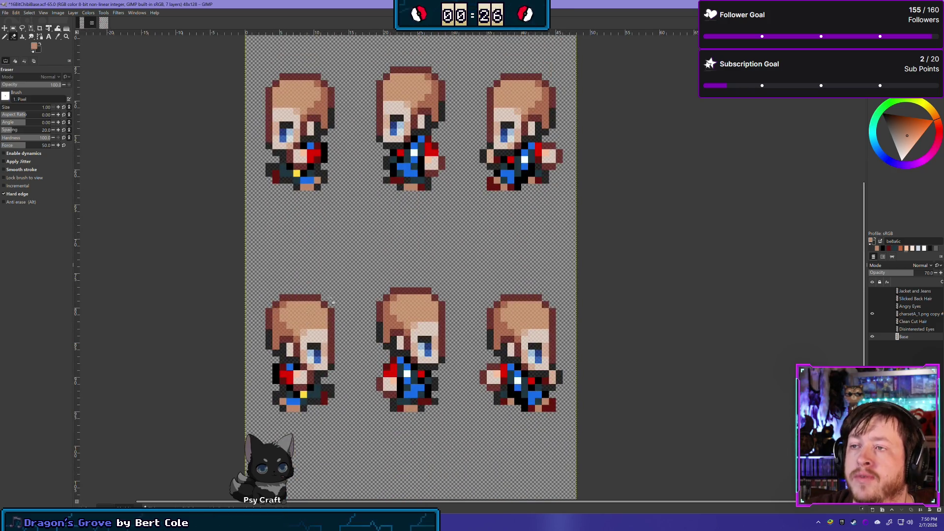
- Toggle the clothed reference overlay to compare, leaving it hidden
click(873, 315)
click(874, 316)
click(874, 316)
click(874, 315)
click(873, 316)
click(874, 315)
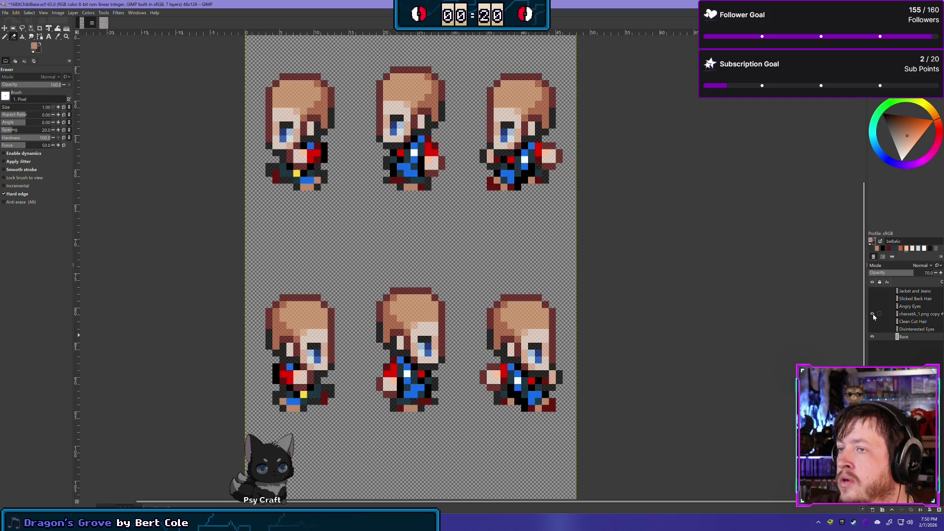
click(874, 316)
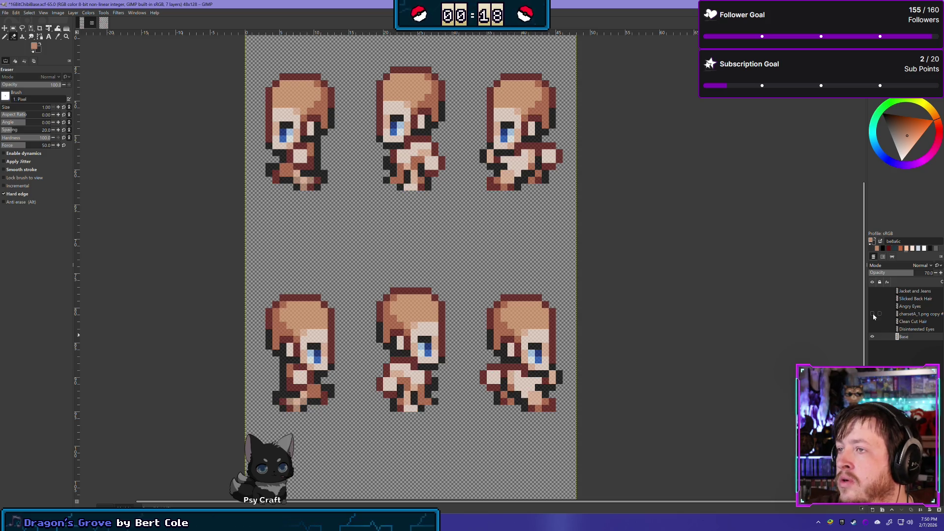
click(874, 316)
click(874, 317)
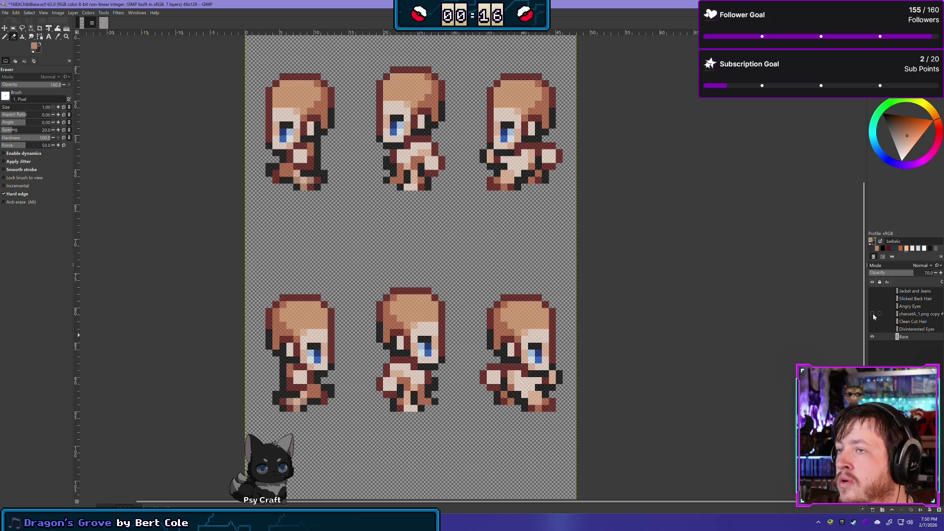
- Switch between the charsetA_1 and 16BitChibiBase tabs, ending on 16BitChibiBase
click(101, 25)
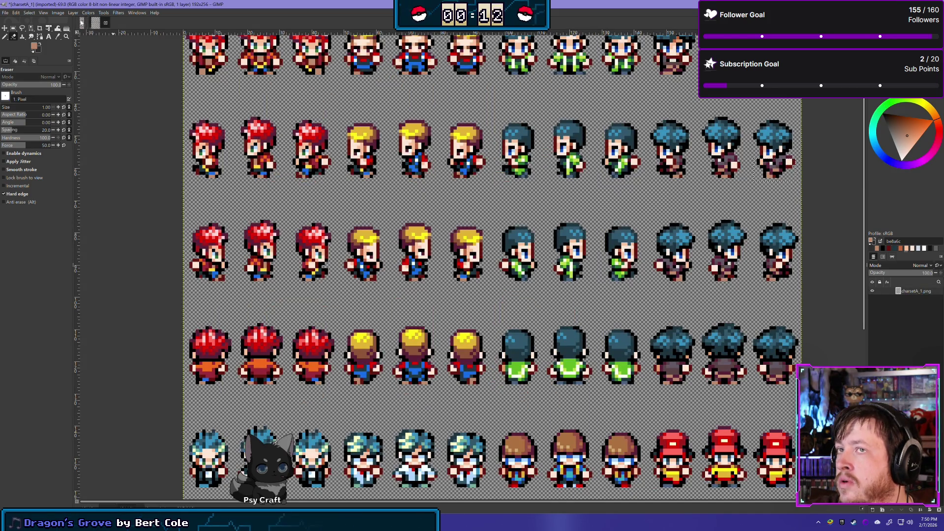
click(83, 23)
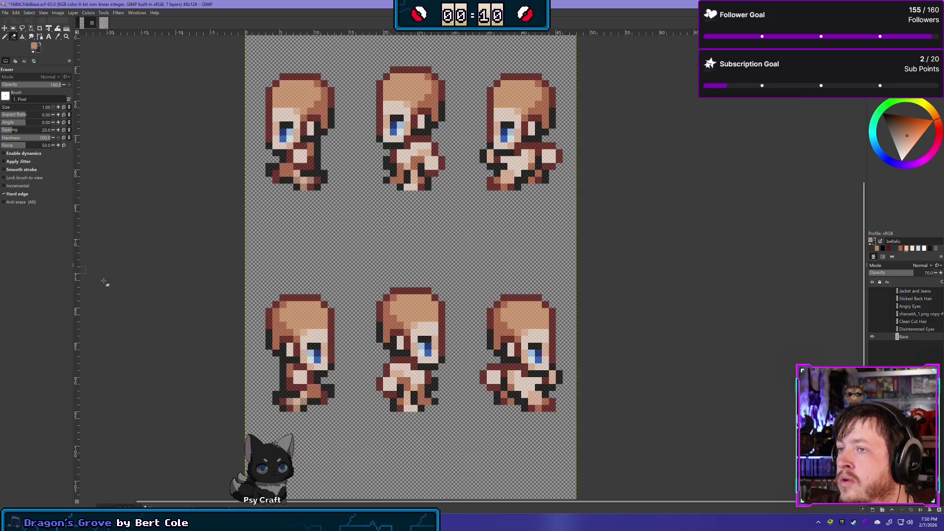
scroll(168, 144, up, 2)
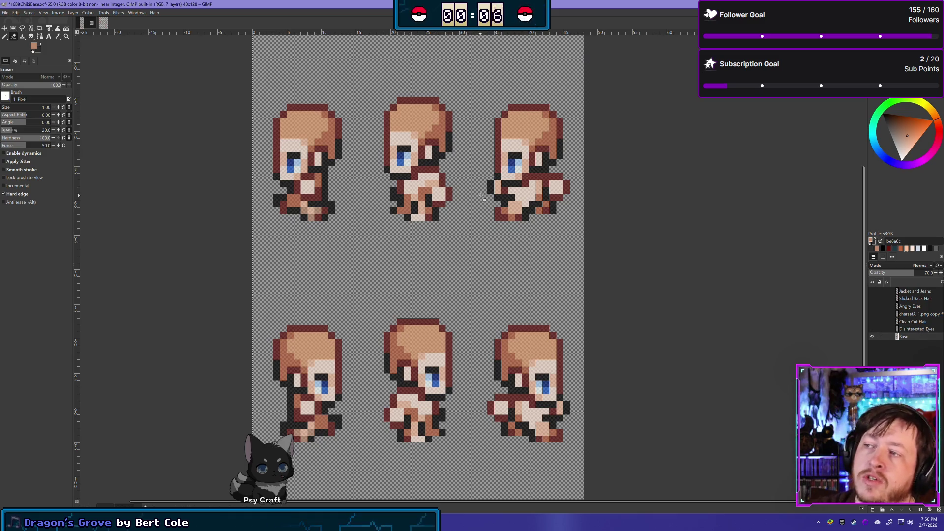
click(82, 23)
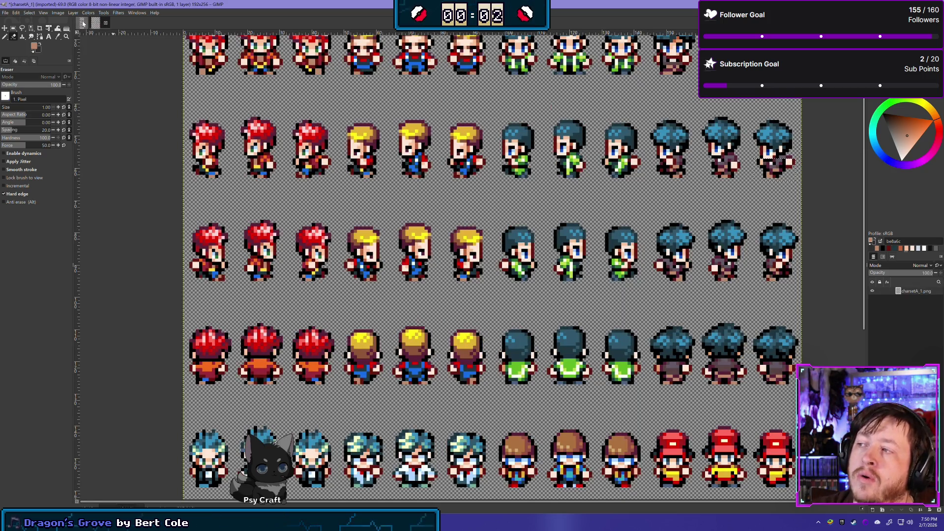
click(96, 23)
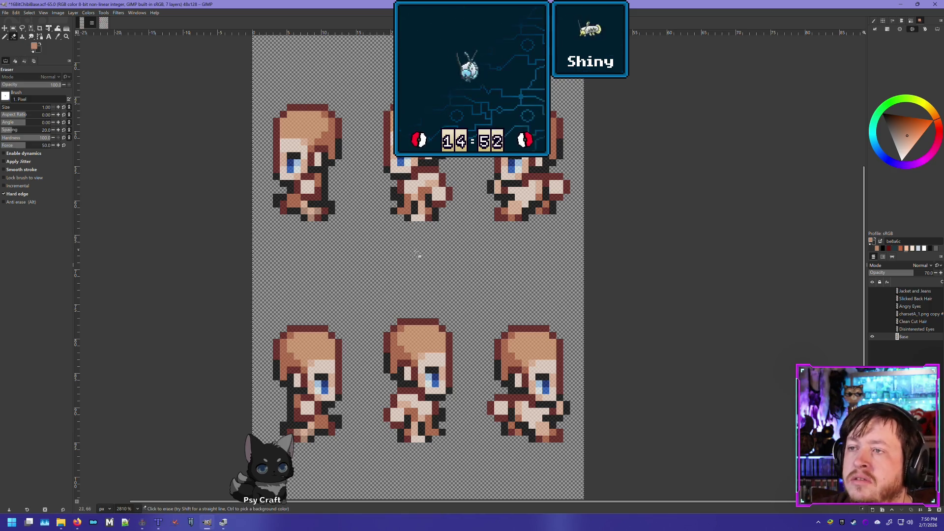
- Turn the clothed reference overlay back on and flick it to compare with the bare base
ctrl+scroll(418, 255, down, 6)
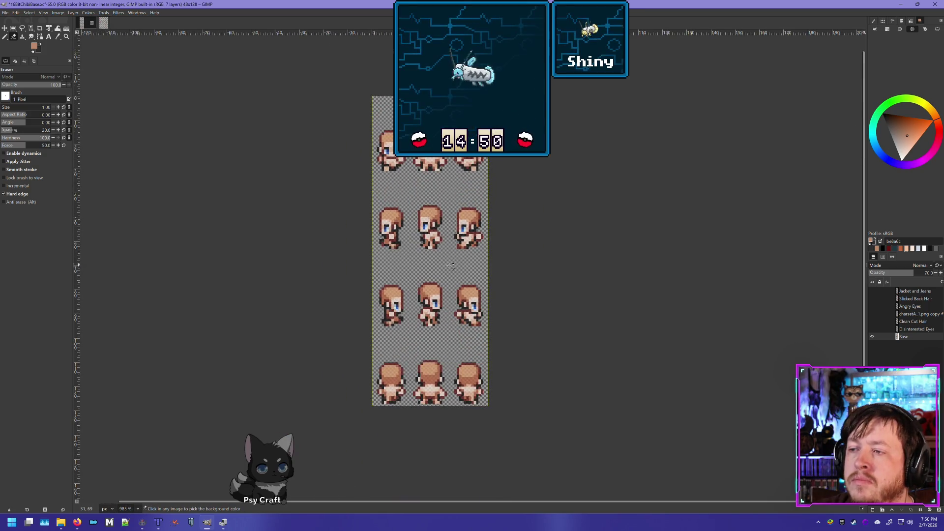
ctrl+scroll(436, 255, up, 3)
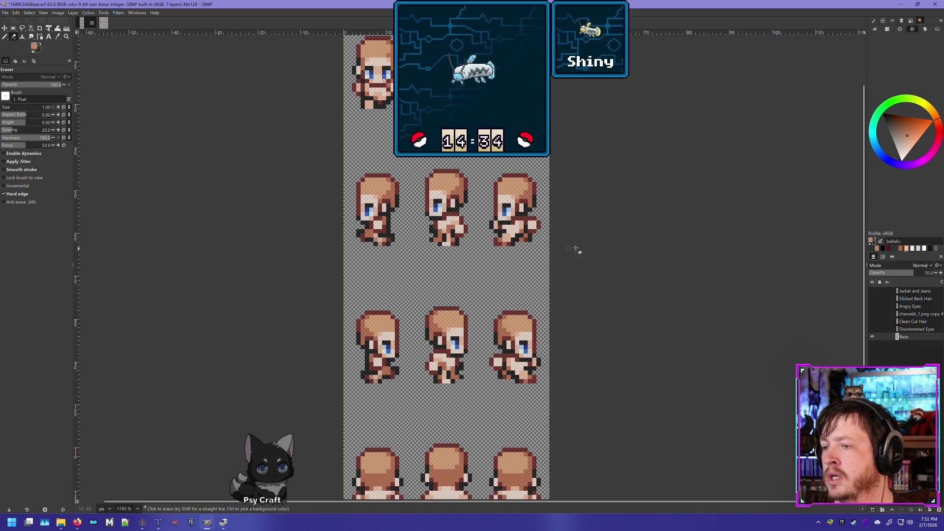
click(873, 314)
click(873, 313)
click(873, 314)
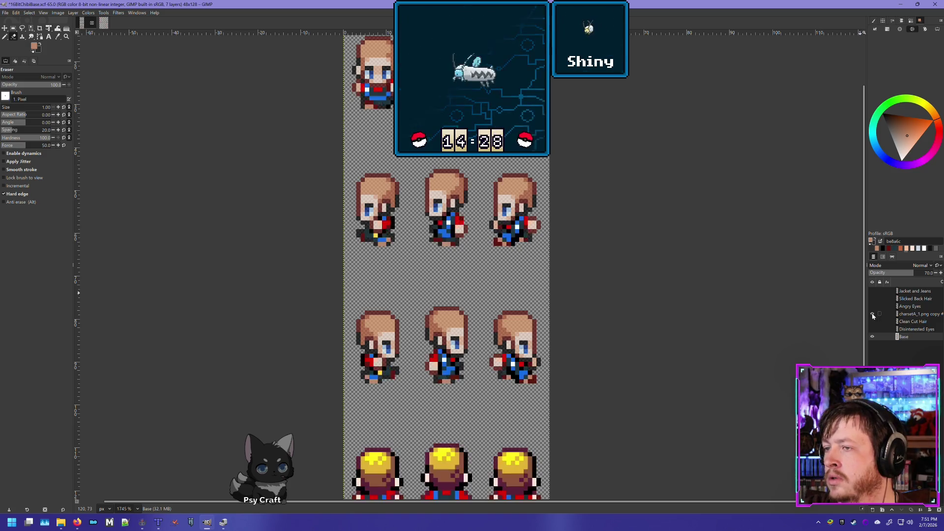
click(872, 314)
click(872, 313)
click(873, 314)
click(872, 314)
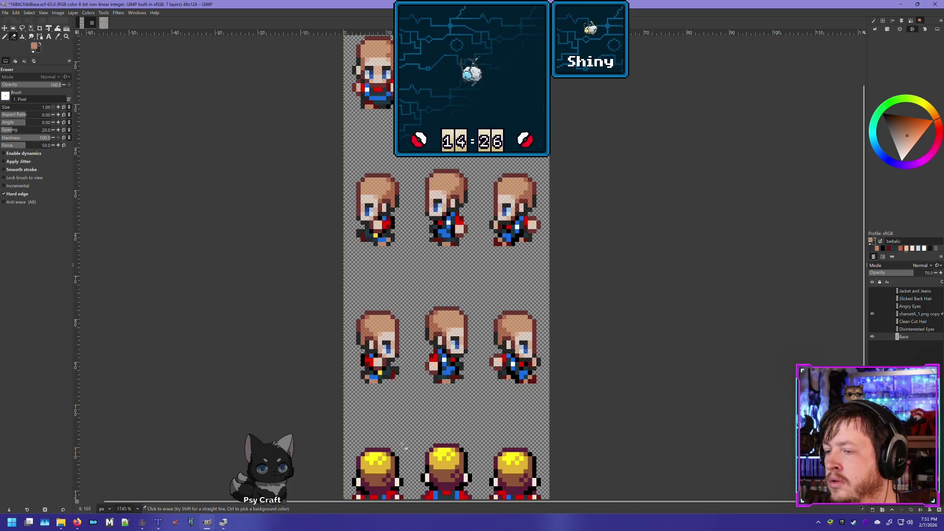
scroll(446, 282, down, 5)
scroll(447, 282, up, 3)
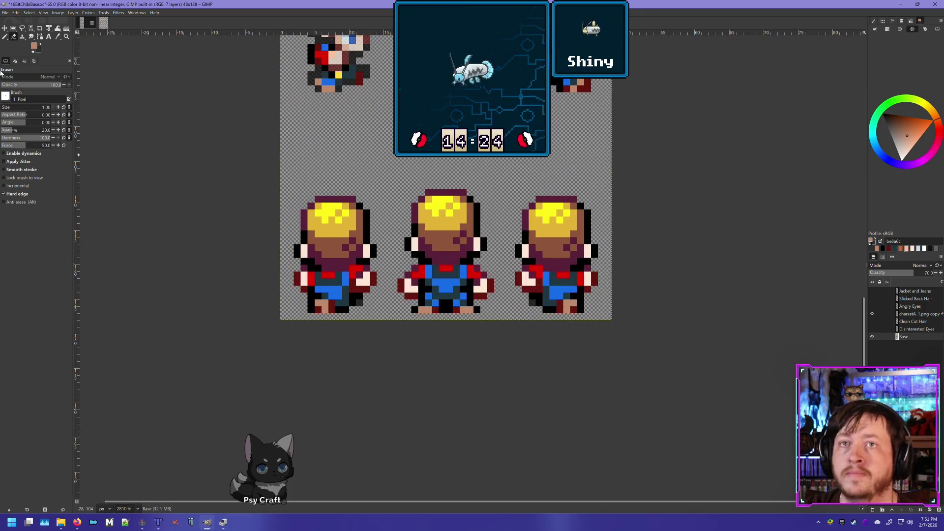
- With Rectangle Select, drag a strip selection across the back-view row's heads, overlay showing
click(14, 28)
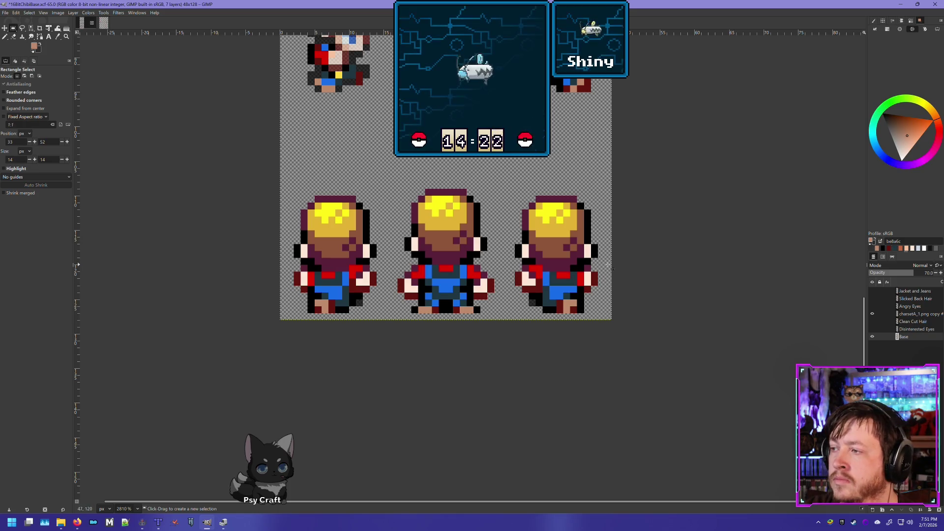
click(874, 314)
click(874, 314)
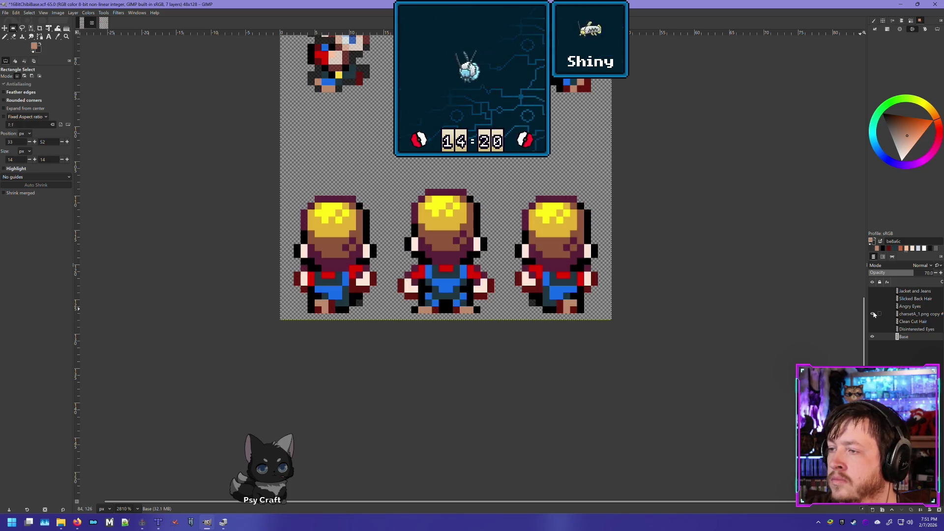
click(874, 314)
click(874, 314)
click(874, 314)
click(874, 314)
click(874, 314)
click(874, 314)
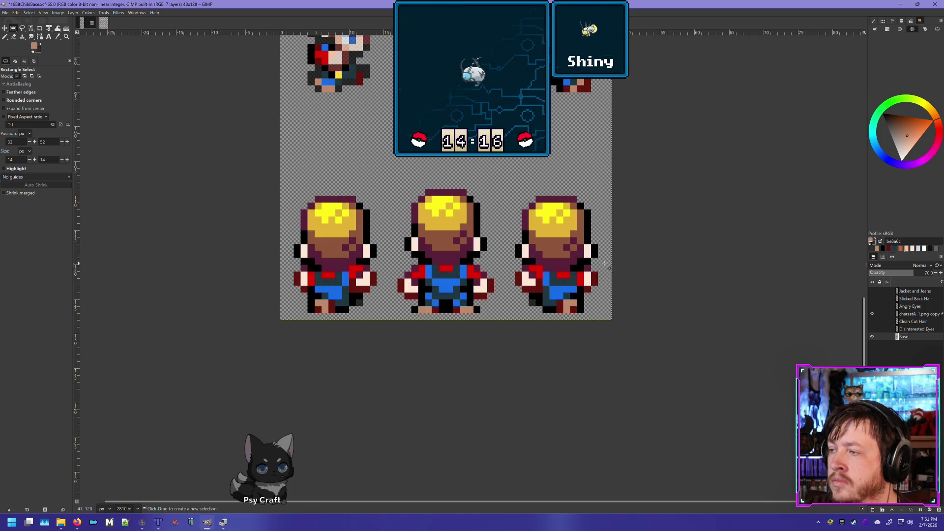
mouse_move(608, 265)
mouse_down()
mouse_move(268, 175)
mouse_move(218, 176)
mouse_up()
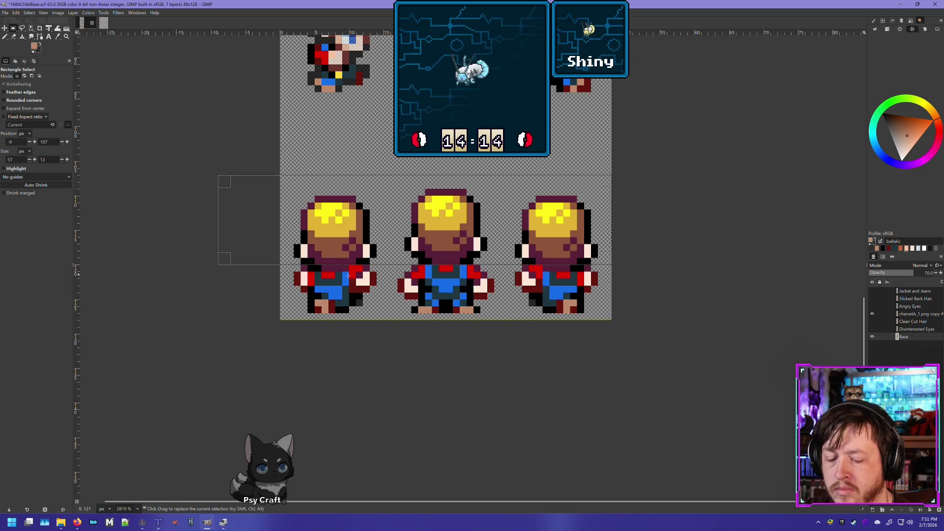
- Delete the yellow hair from the charsetA_1.png copy layer and clear the selection
click(909, 315)
key(Delete)
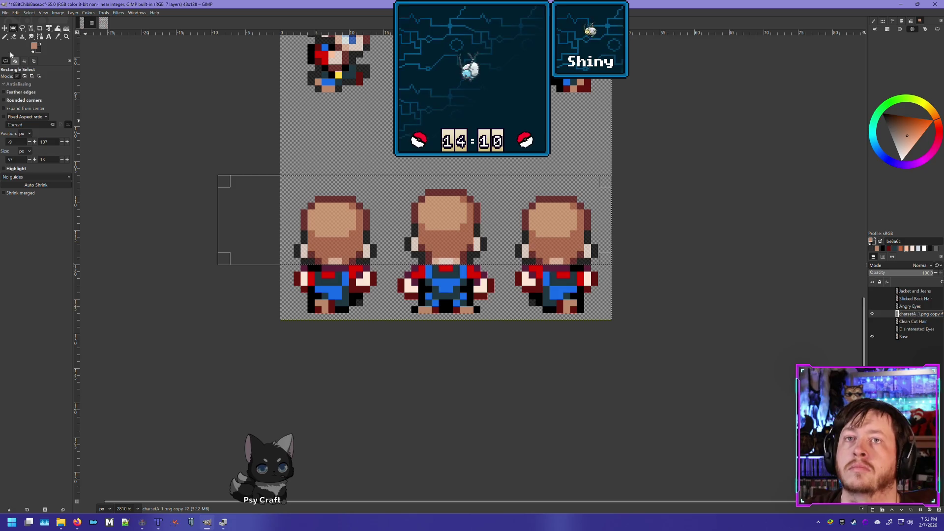
key(ctrl+shift+a)
- With the Eraser ready, toggle the clothing overlay on and off to compare it with the bare base
click(13, 36)
scroll(383, 270, up, 2)
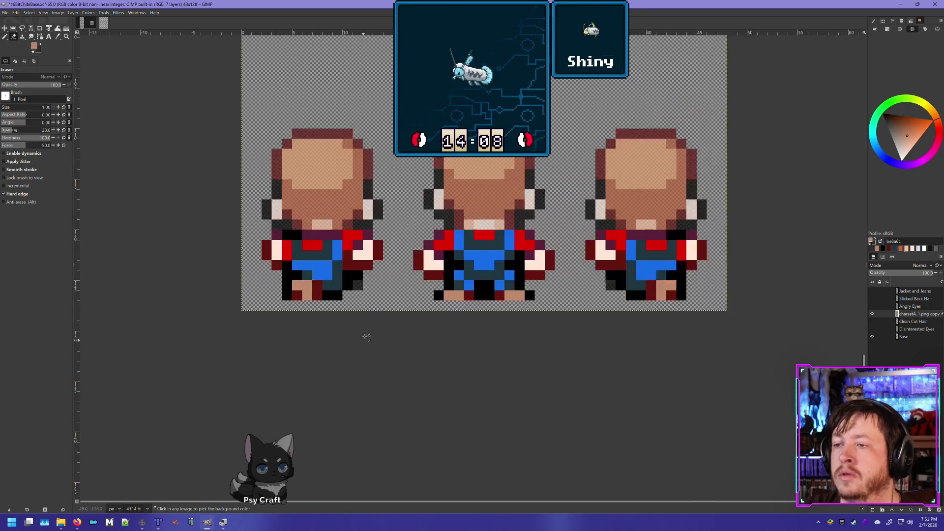
scroll(384, 269, up, 2)
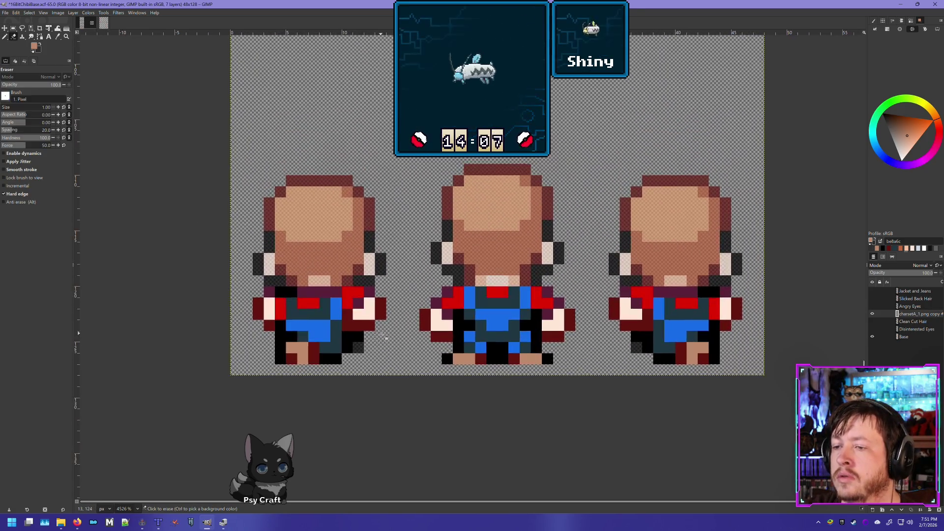
click(872, 315)
click(873, 315)
click(872, 315)
click(872, 315)
click(872, 315)
click(872, 315)
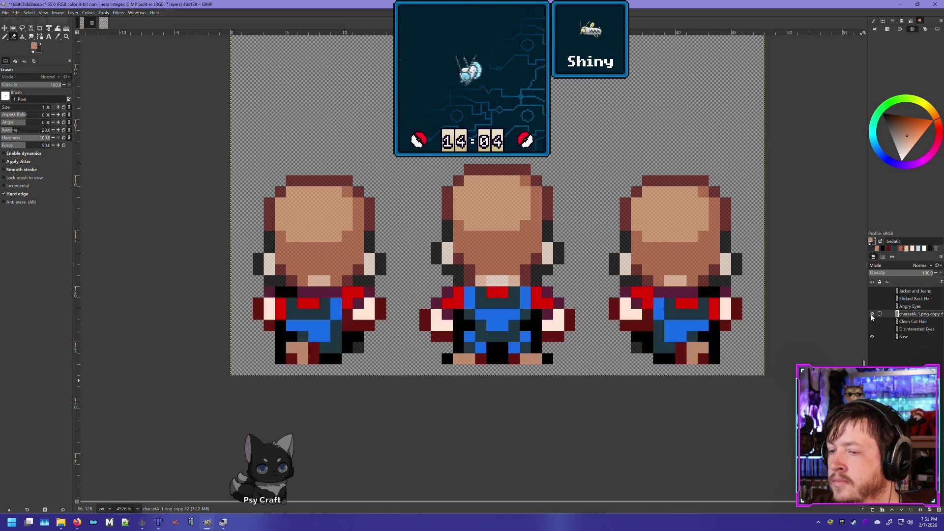
click(872, 315)
click(872, 315)
click(872, 315)
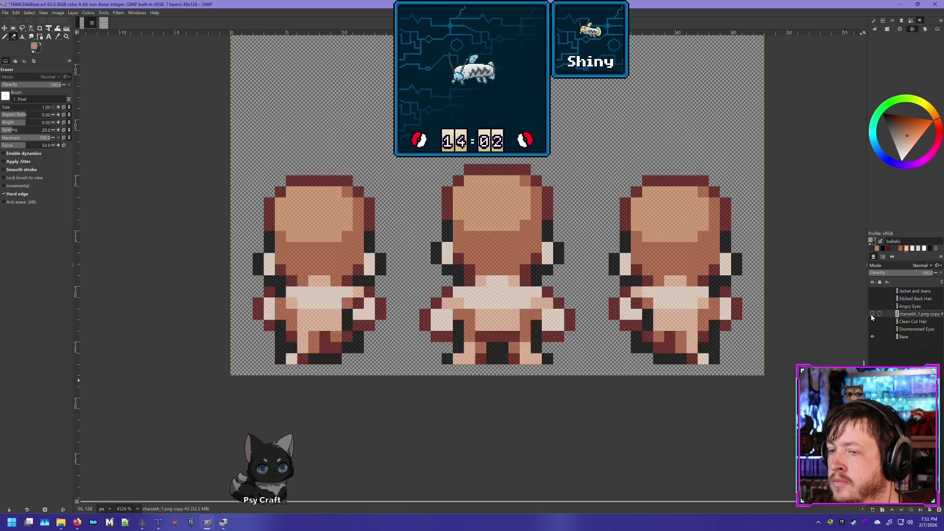
click(872, 316)
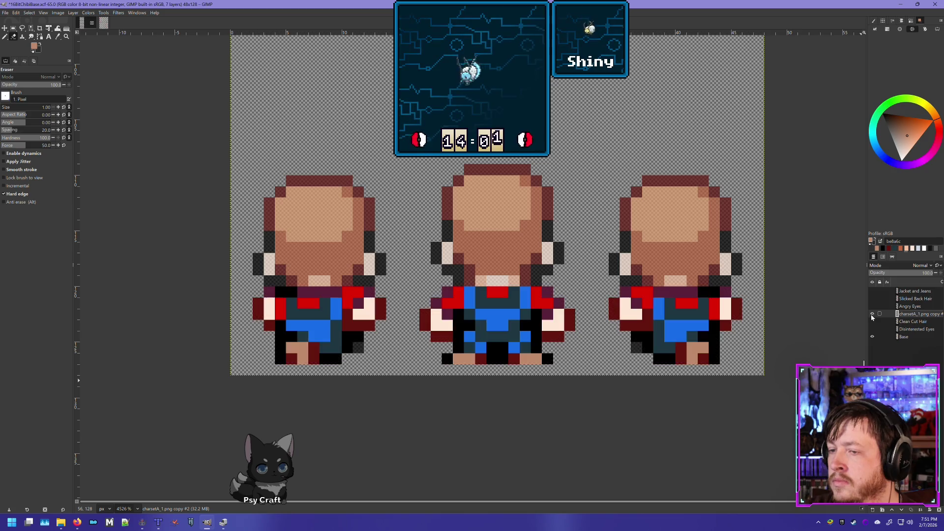
- Erase the stray dark hand and leg pixels on the left back sprite, undoing unwanted erasures
click(264, 311)
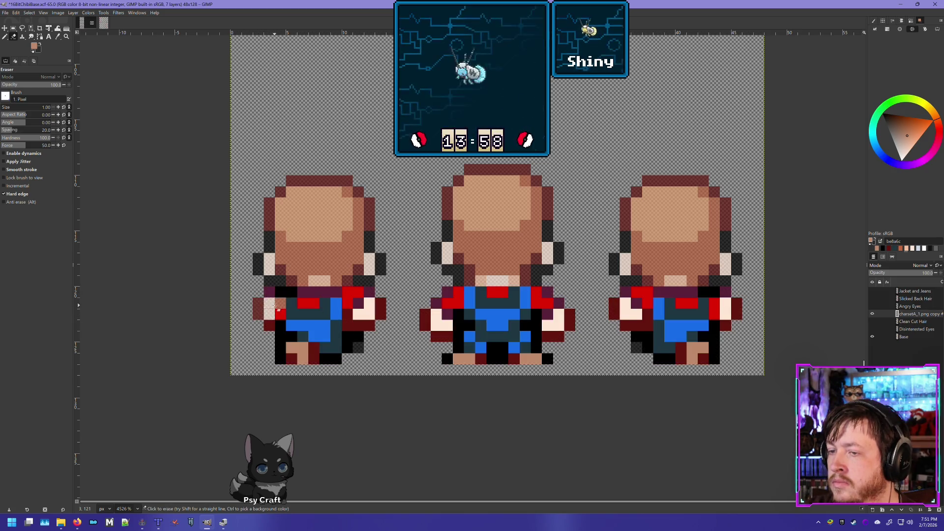
key(ctrl+z)
click(265, 314)
mouse_move(280, 325)
mouse_down()
mouse_move(279, 360)
mouse_move(340, 363)
mouse_move(350, 339)
mouse_up()
click(292, 337)
key(ctrl+z)
key(ctrl+z)
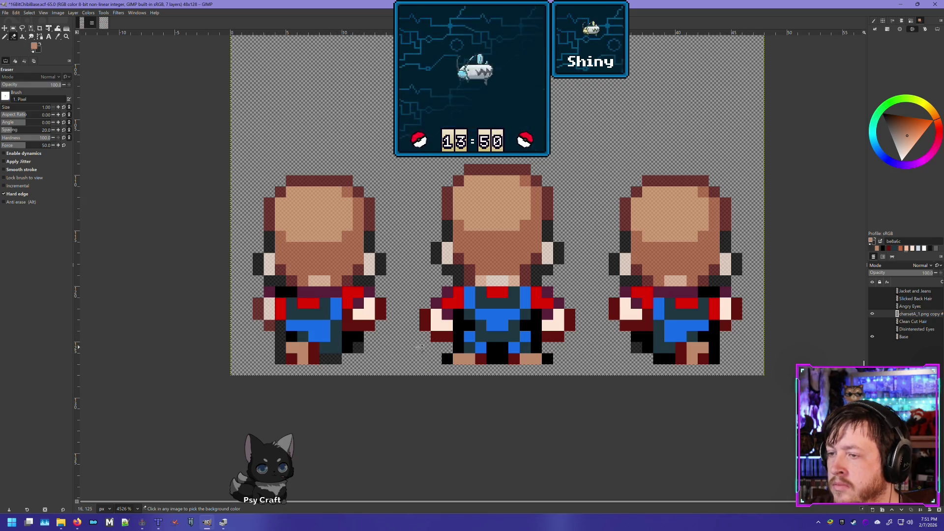
key(ctrl+z)
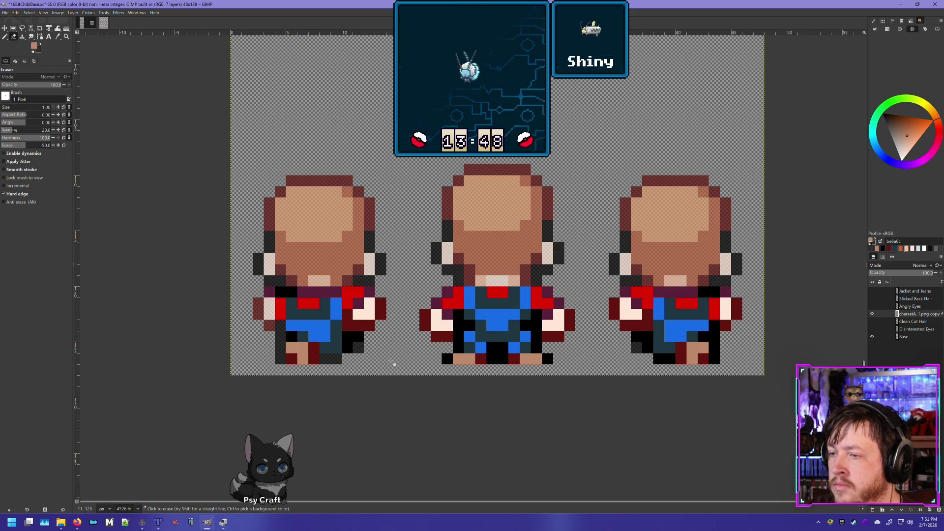
- Recheck the outfit overlay against the base, then try erasing a black leg pixel and undo it
scroll(469, 347, down, 3)
scroll(840, 331, up, 3)
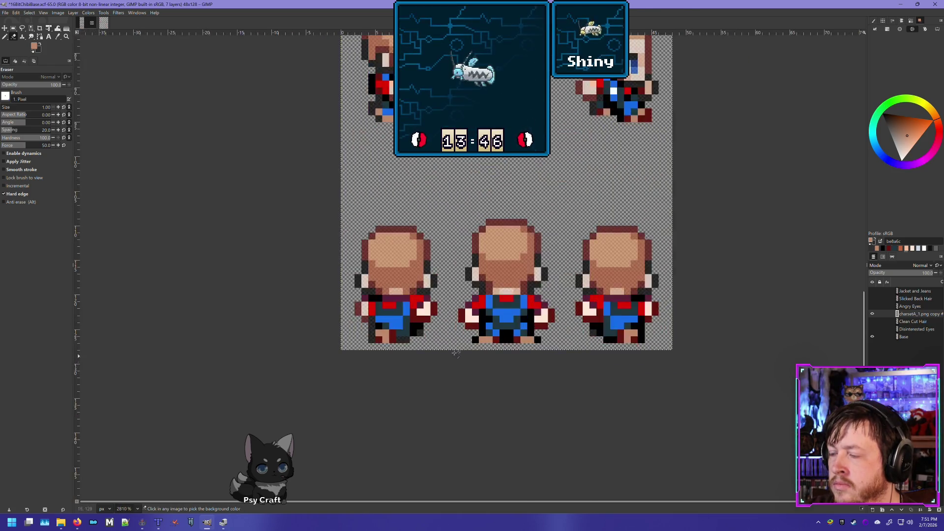
click(873, 314)
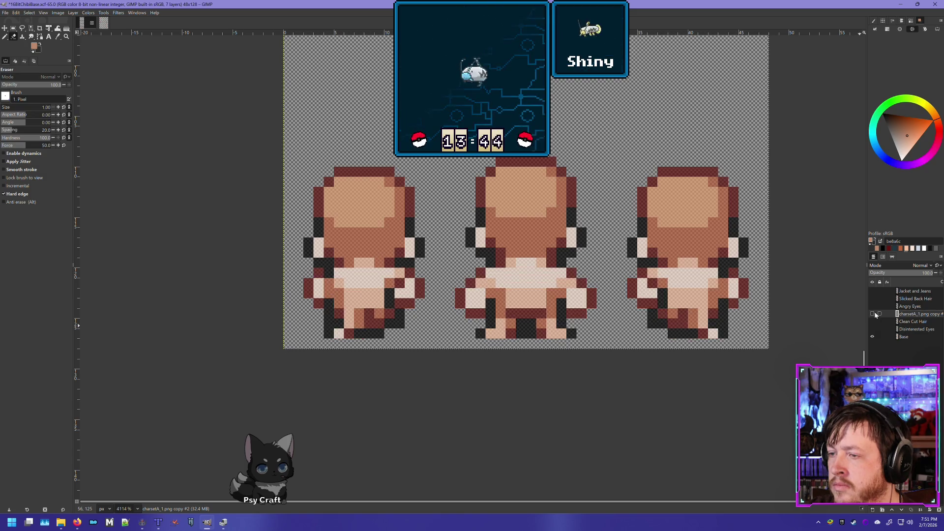
click(873, 314)
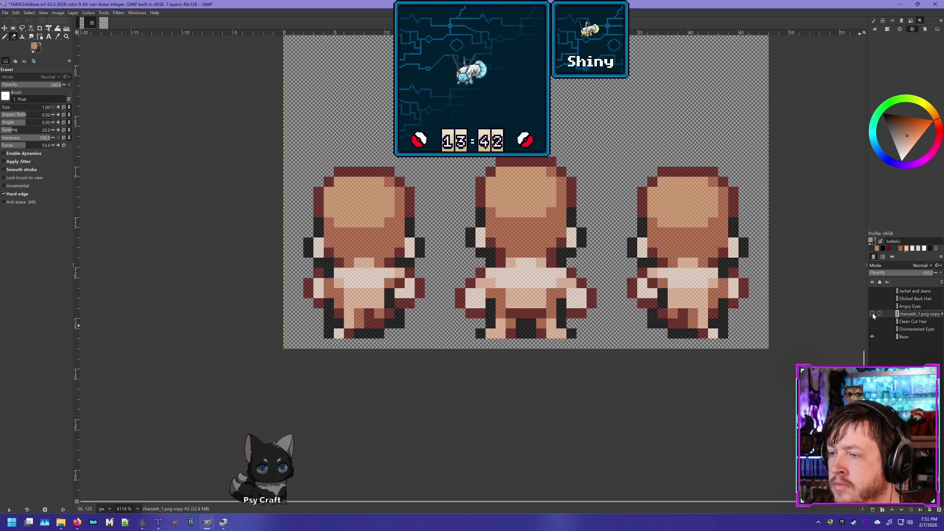
click(873, 314)
click(873, 315)
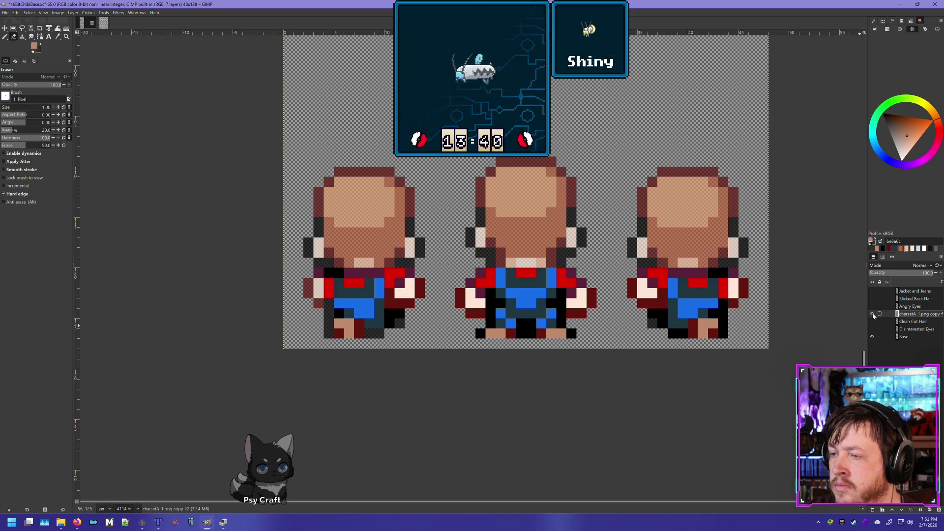
click(873, 314)
click(873, 314)
click(873, 315)
click(873, 315)
click(874, 315)
click(874, 315)
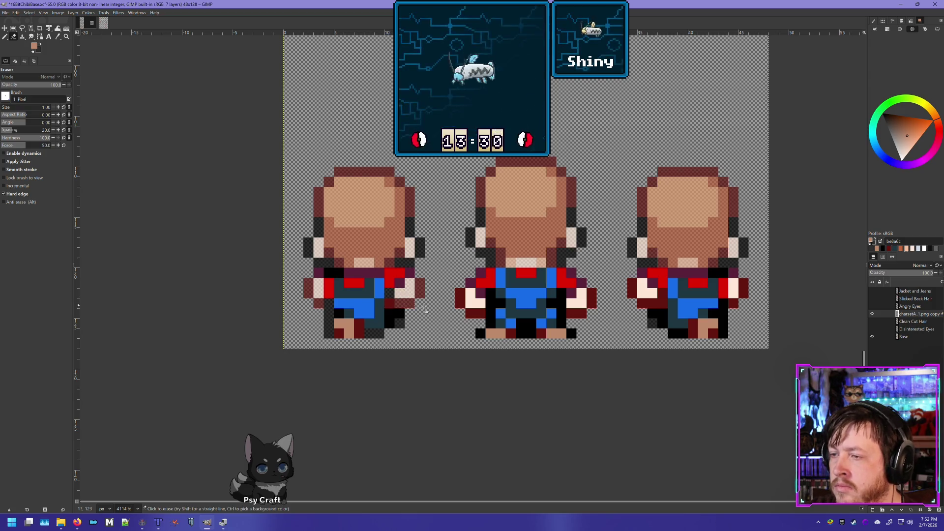
click(339, 272)
key(ctrl+z)
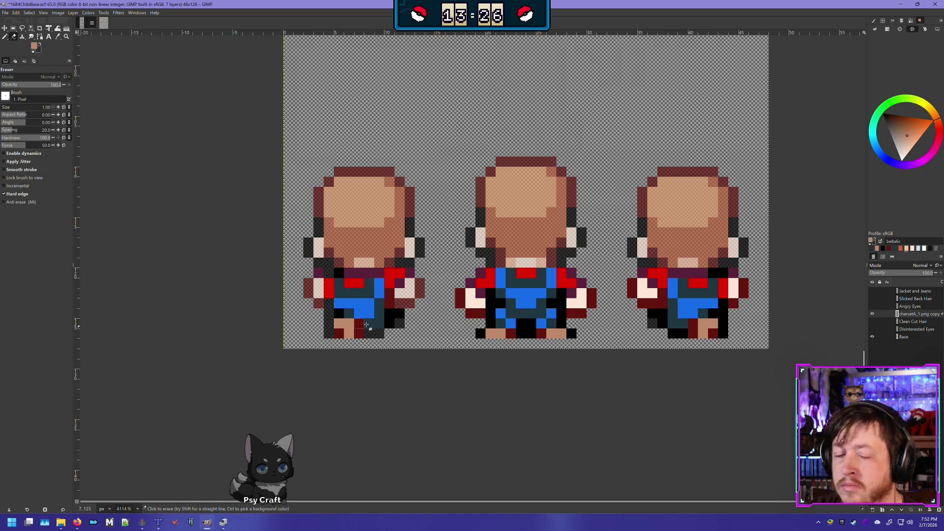
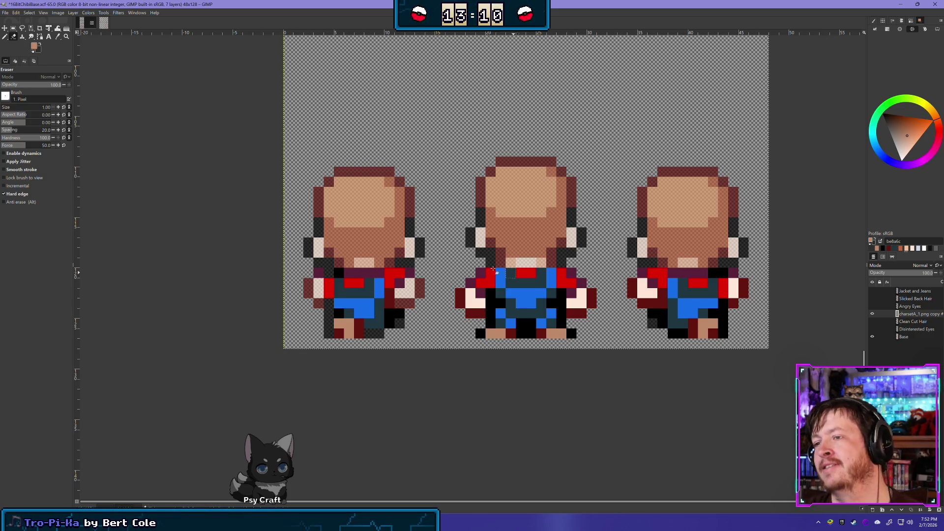
- Erase stray dark-red and black pixels from the middle back-view sprite's arm and legs
click(461, 297)
click(473, 311)
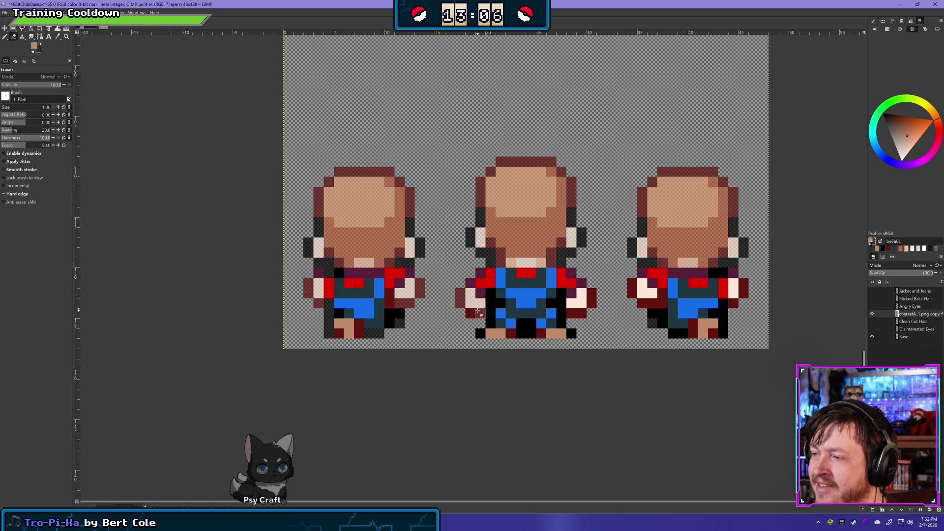
click(525, 334)
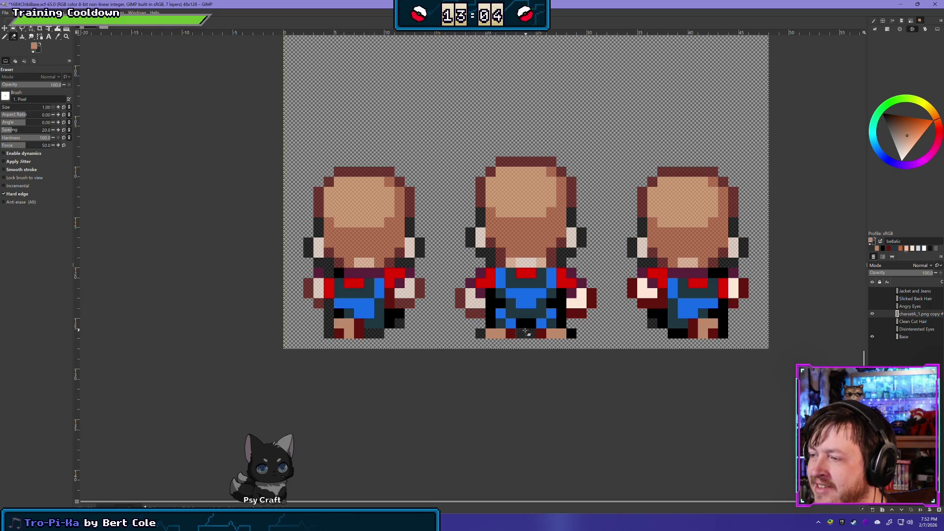
click(525, 323)
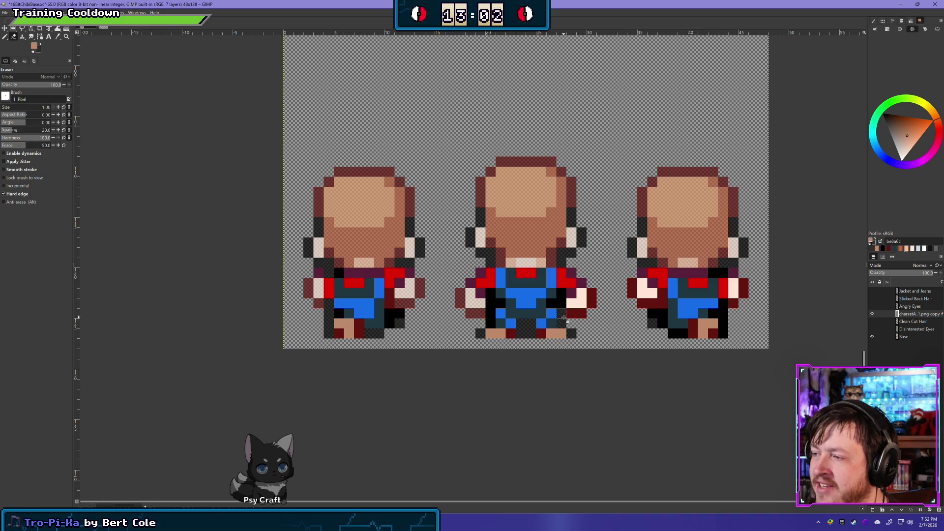
click(491, 303)
click(521, 323)
click(552, 303)
click(562, 303)
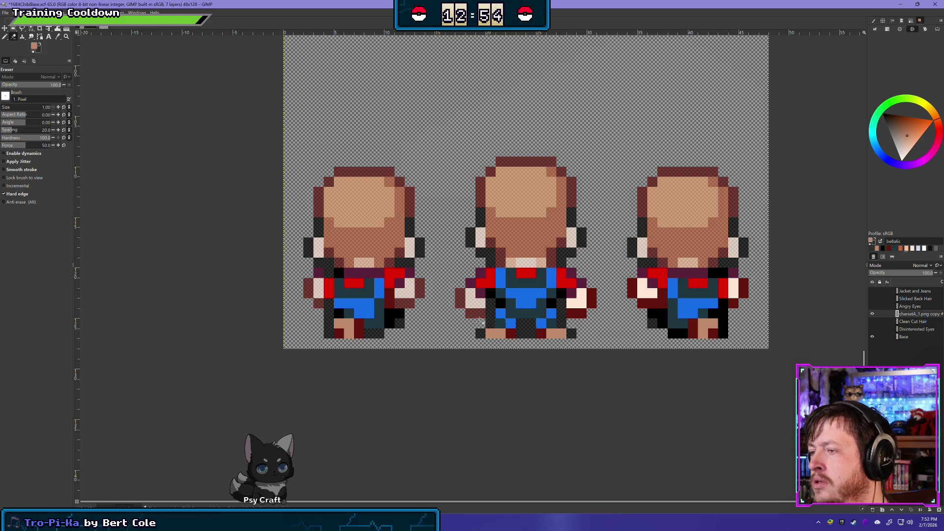
- Erase the light pink pixels from the right sprite's arm, undoing one mistaken stroke
scroll(564, 336, right, 5)
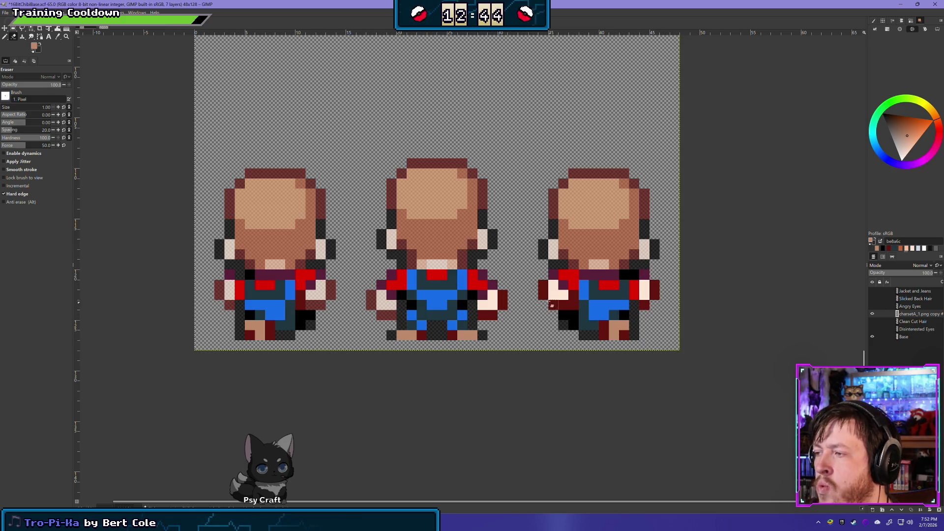
drag(546, 296, 567, 301)
key(ctrl+z)
key(ctrl+z)
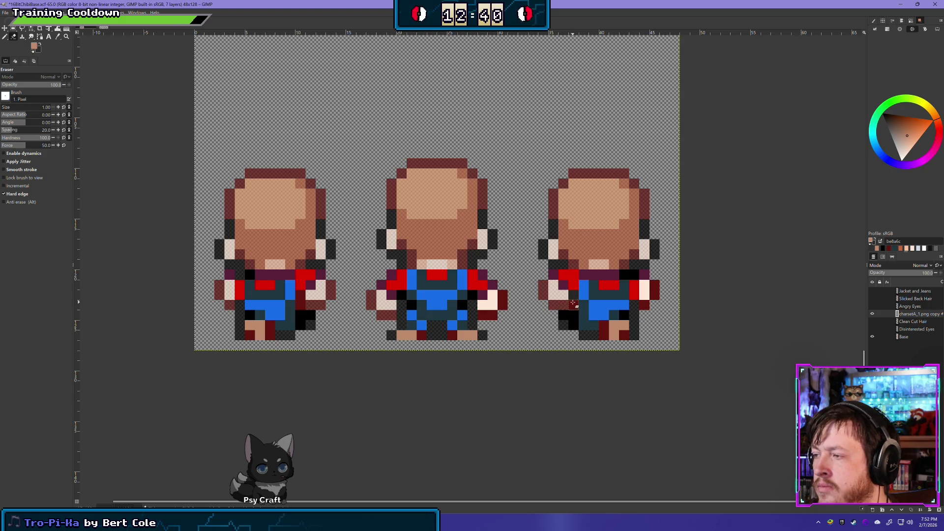
drag(645, 301, 652, 293)
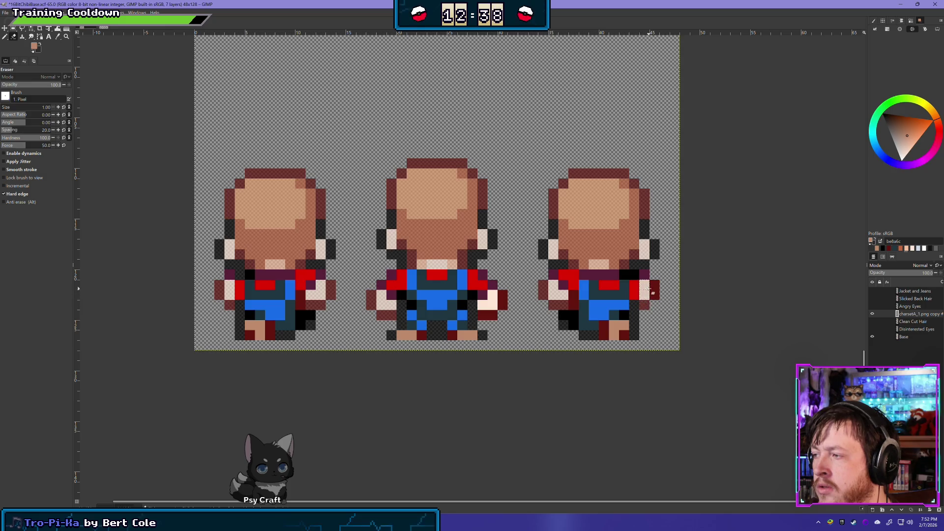
scroll(653, 293, down, 2)
scroll(626, 332, down, 1)
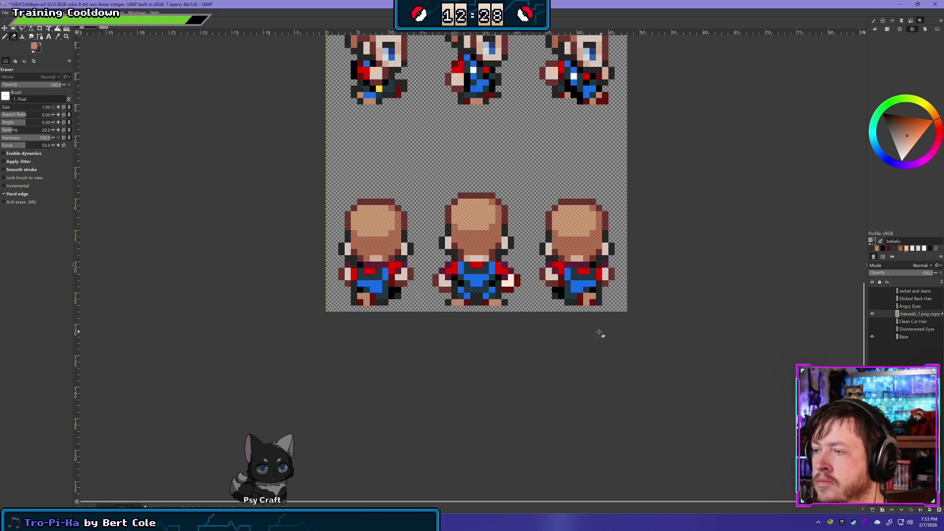
click(874, 337)
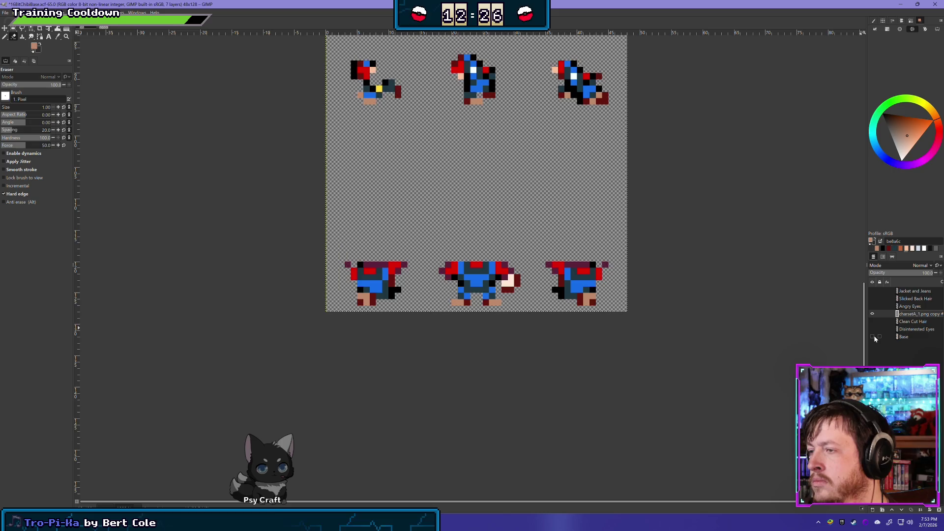
click(873, 337)
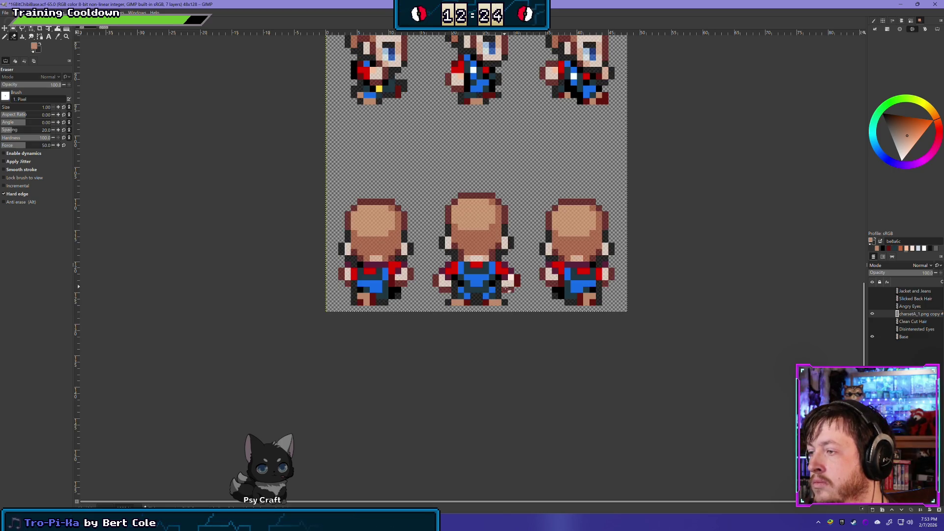
click(873, 337)
scroll(598, 194, up, 2)
mouse_move(598, 194)
mouse_down()
mouse_move(569, 422)
mouse_move(565, 387)
mouse_move(500, 281)
mouse_move(500, 376)
mouse_move(487, 75)
mouse_move(507, 190)
mouse_move(491, 261)
mouse_move(507, 306)
mouse_up()
click(872, 337)
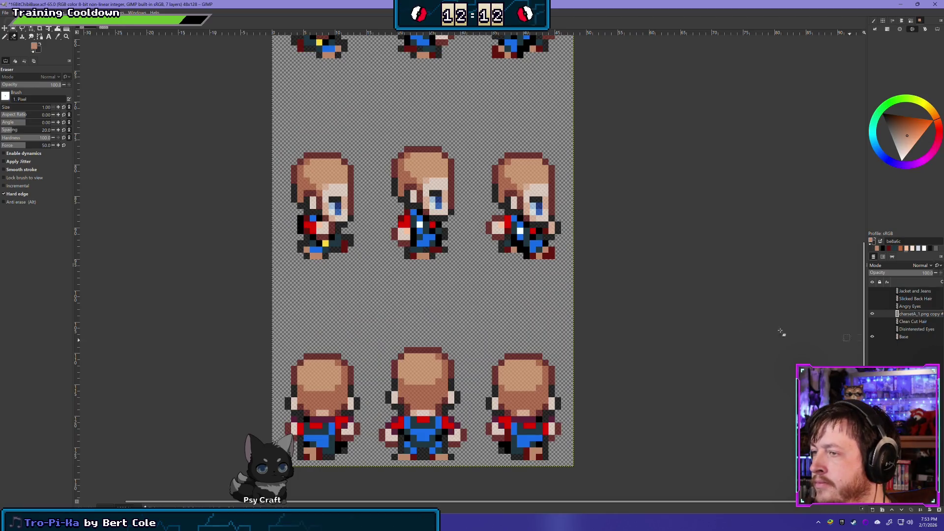
scroll(521, 266, down, 4)
scroll(561, 308, down, 1)
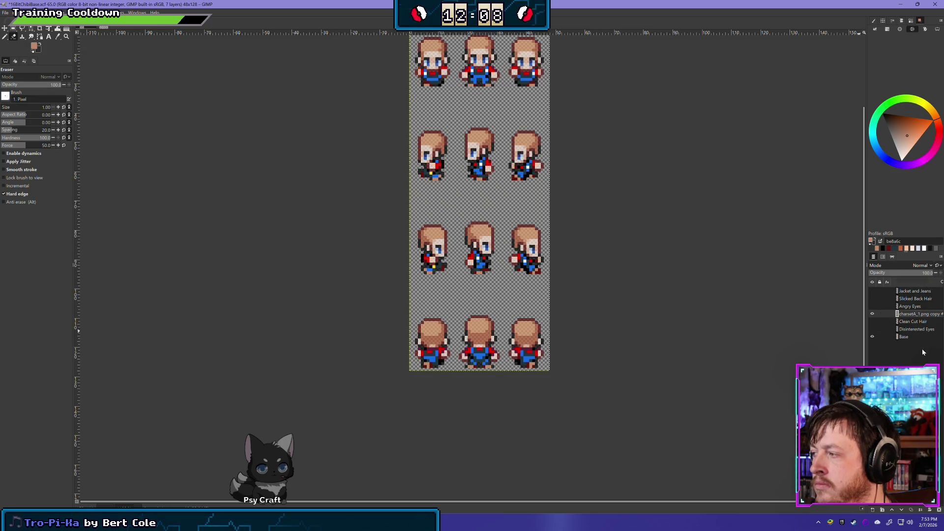
click(905, 336)
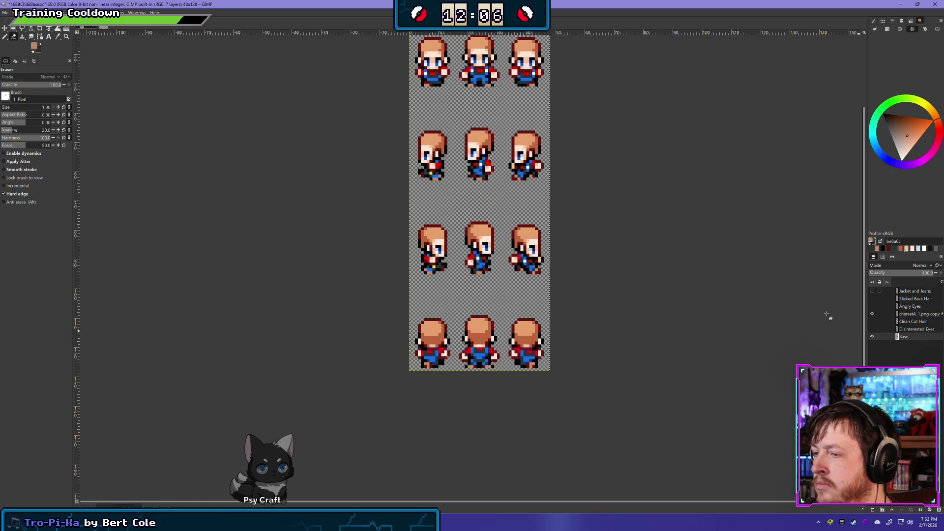
drag(520, 263, 479, 268)
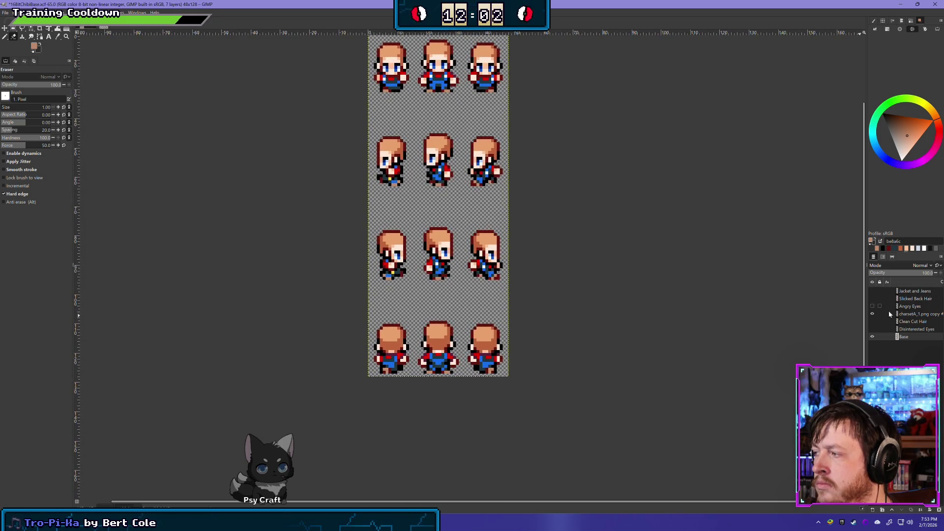
click(873, 314)
click(873, 315)
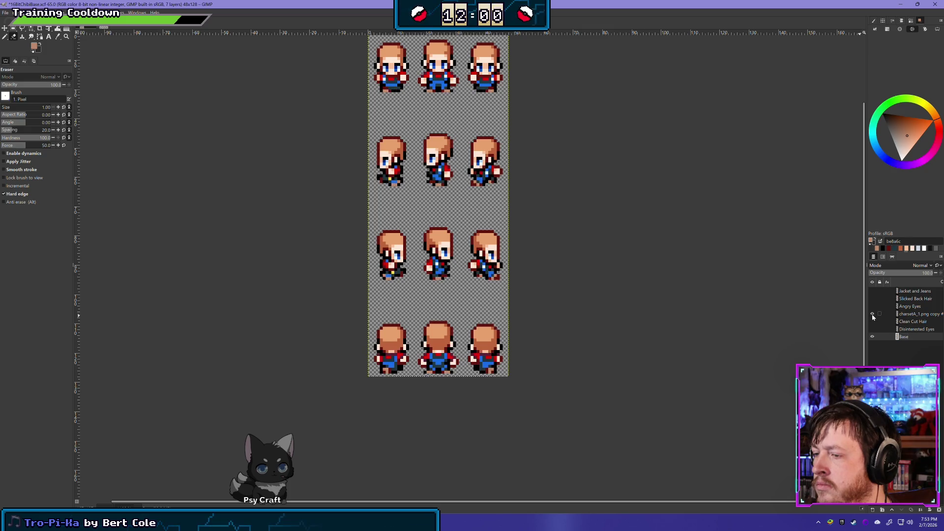
click(873, 314)
click(873, 314)
click(873, 315)
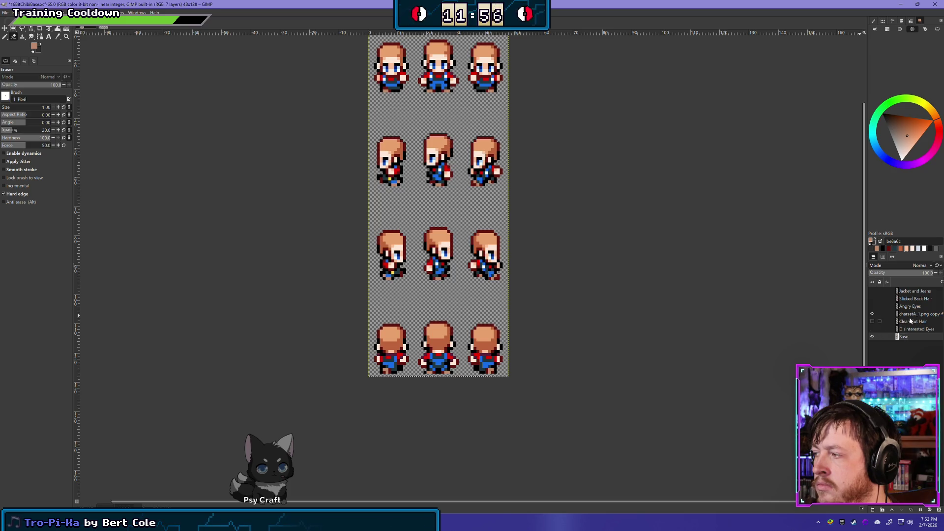
scroll(396, 333, up, 2)
scroll(396, 333, up, 1)
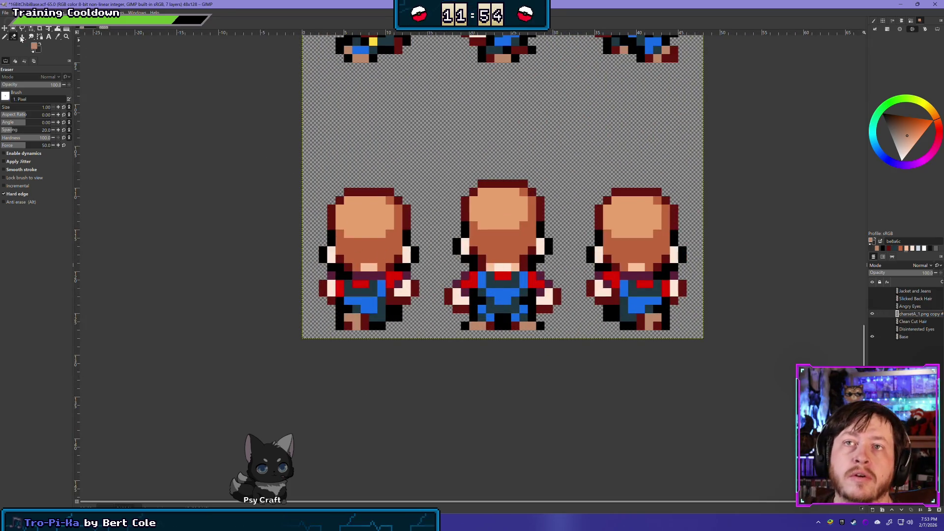
key(n)
- Try dark red 64150e on the left sprite's leg, then undo it
ctrl+click(364, 323)
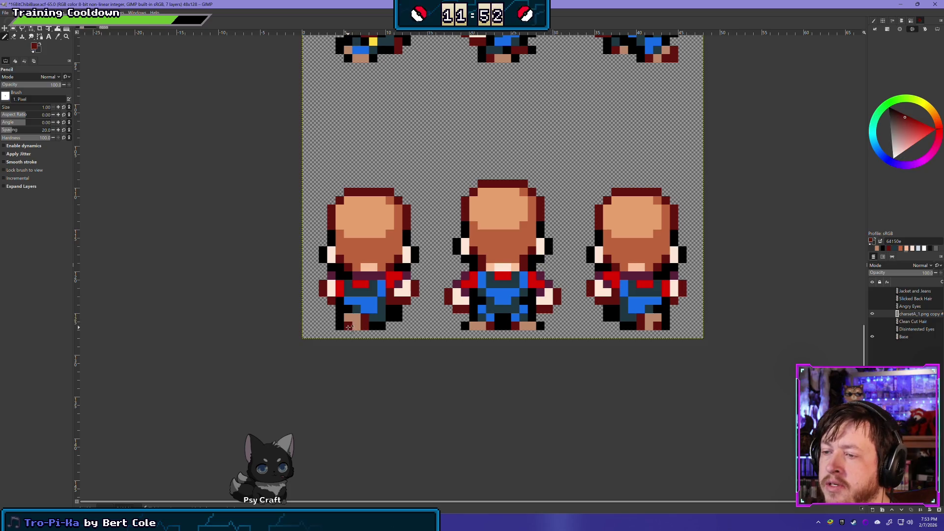
click(393, 310)
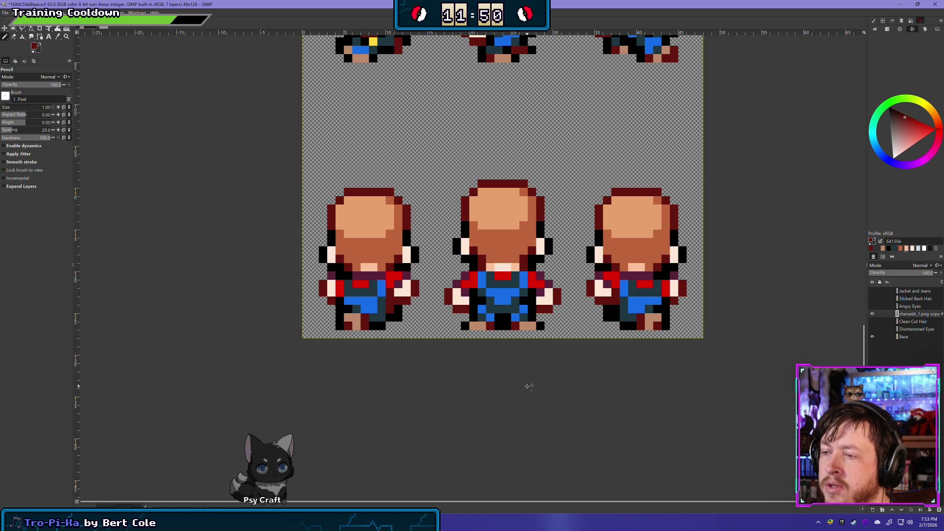
key(ctrl+z)
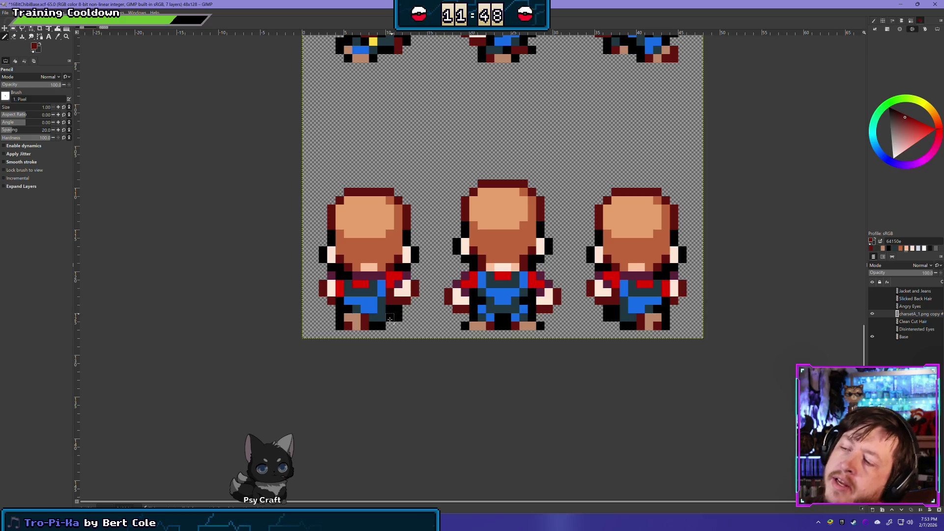
scroll(426, 311, down, 1)
scroll(426, 311, down, 5)
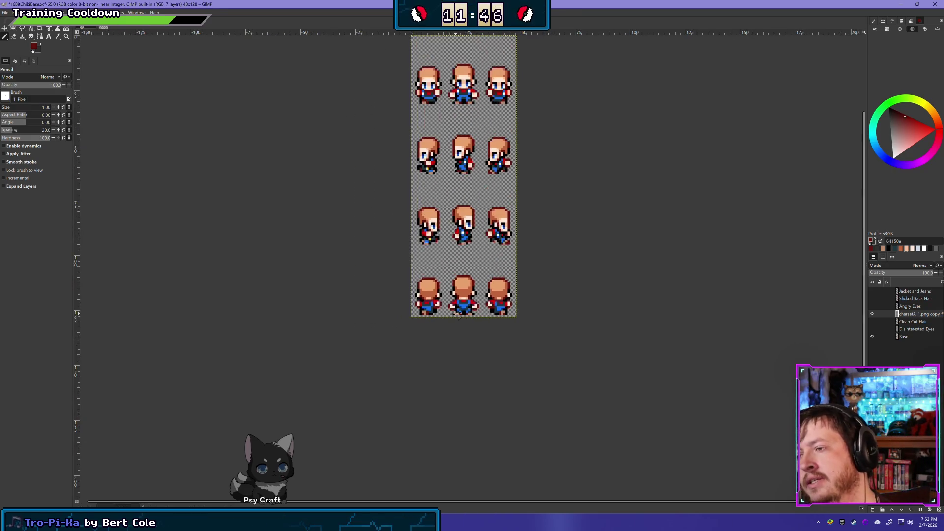
scroll(525, 359, up, 2)
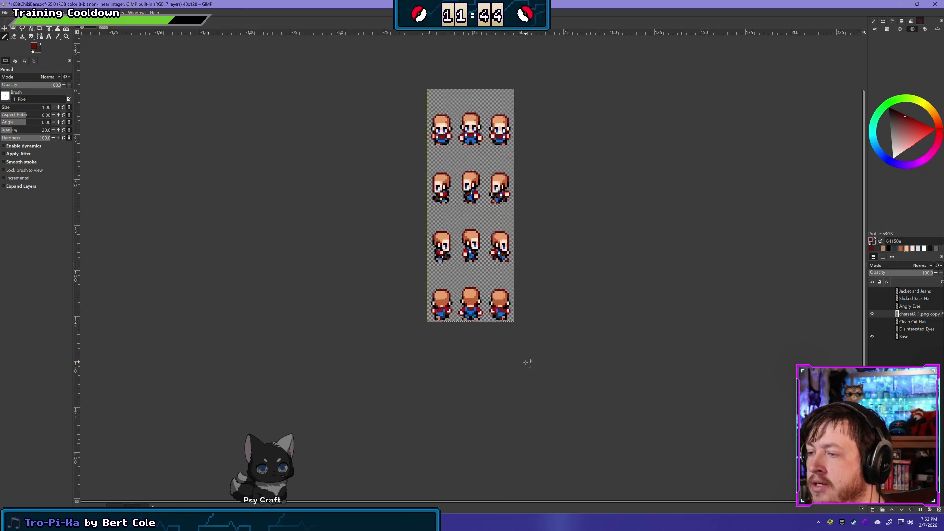
scroll(460, 335, up, 3)
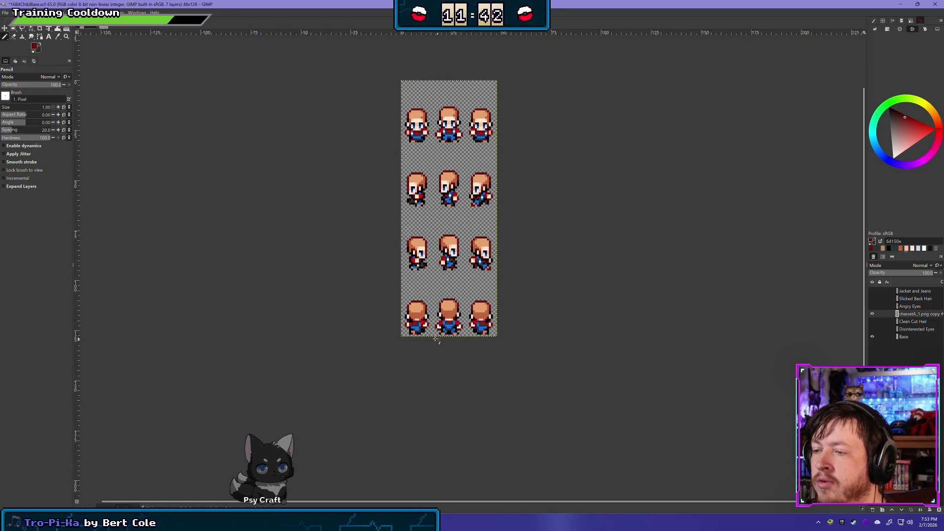
scroll(429, 335, up, 1)
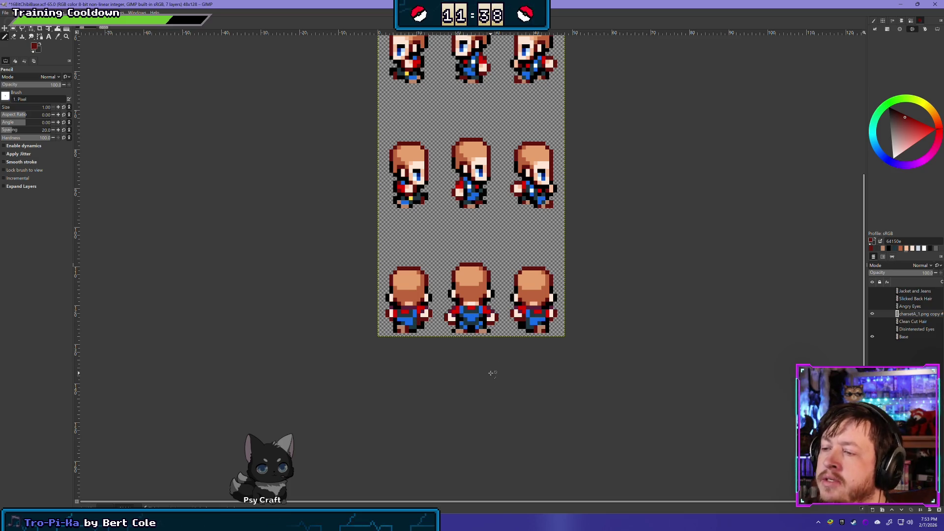
scroll(496, 374, down, 3)
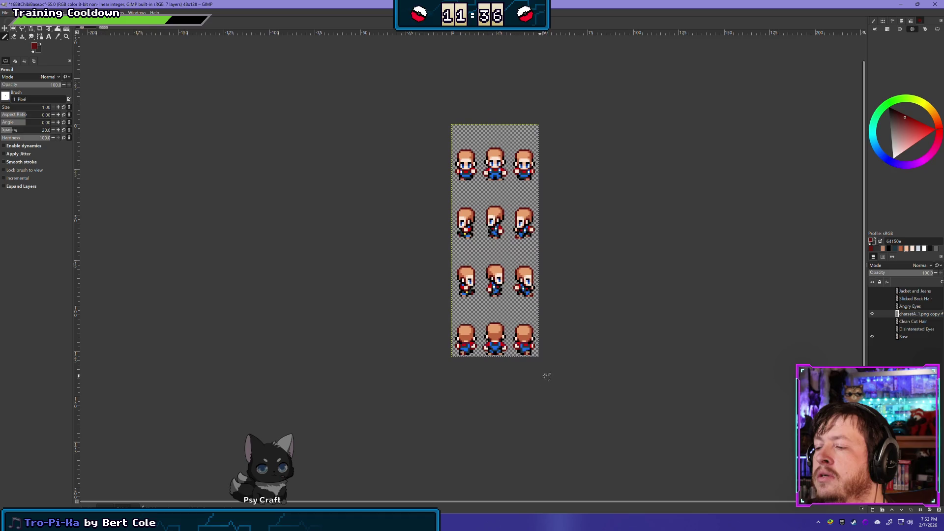
drag(569, 311, 534, 317)
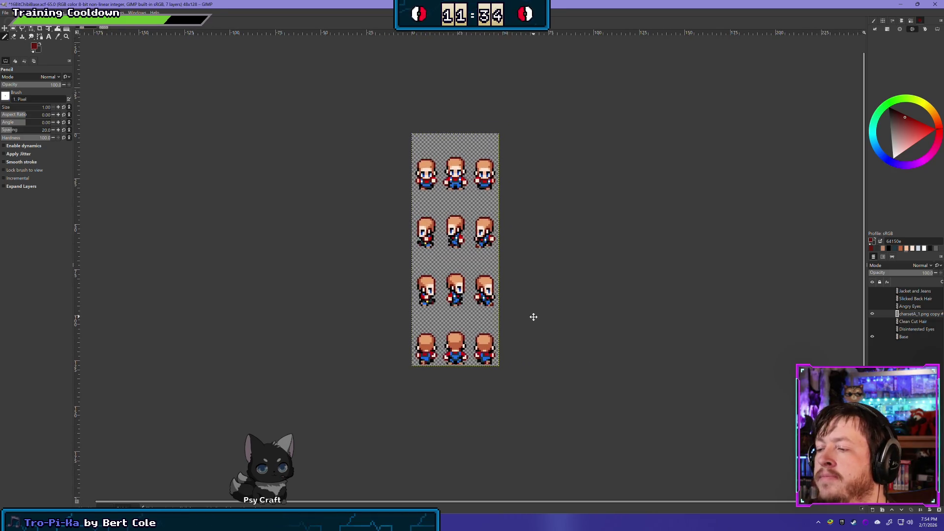
- Toggle the clothing layer off and on to compare the sprites, leaving it visible
click(872, 315)
click(872, 315)
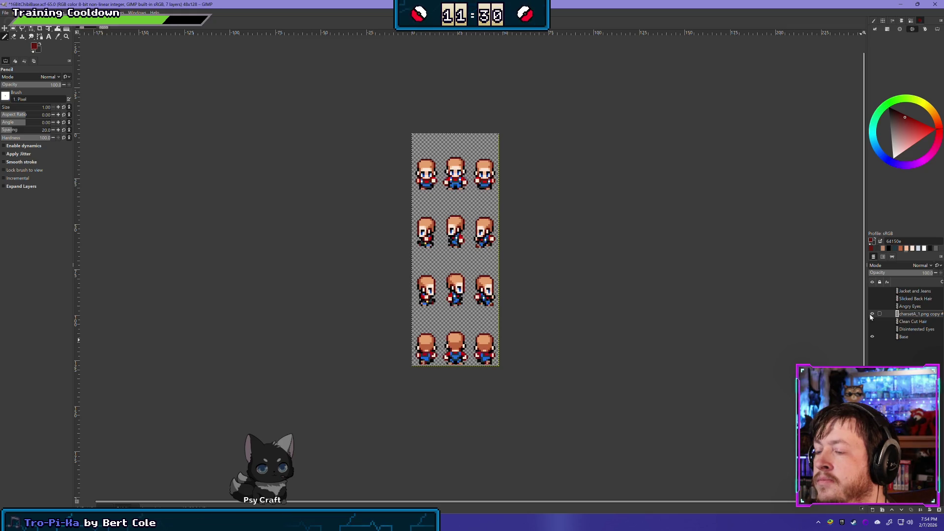
click(872, 315)
click(872, 314)
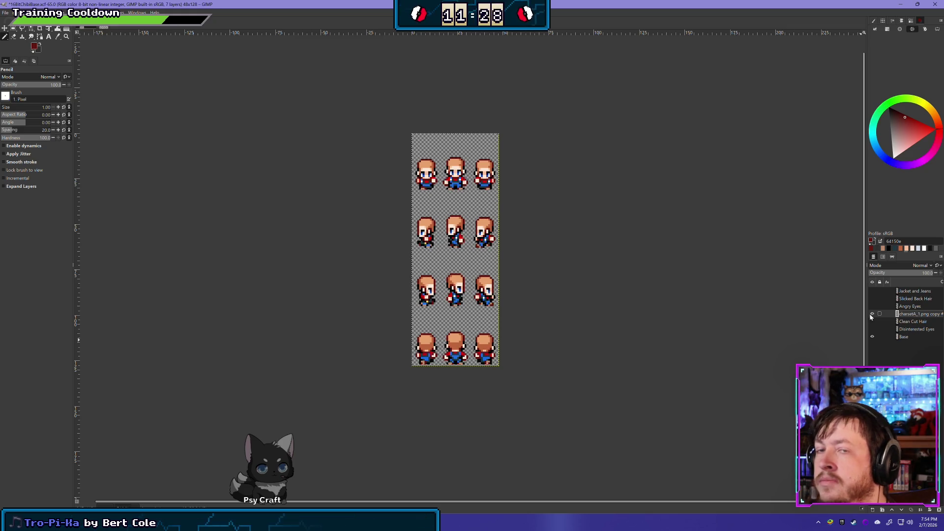
- Make Base the active layer and switch to the Eraser with Shift+E
scroll(442, 222, up, 5)
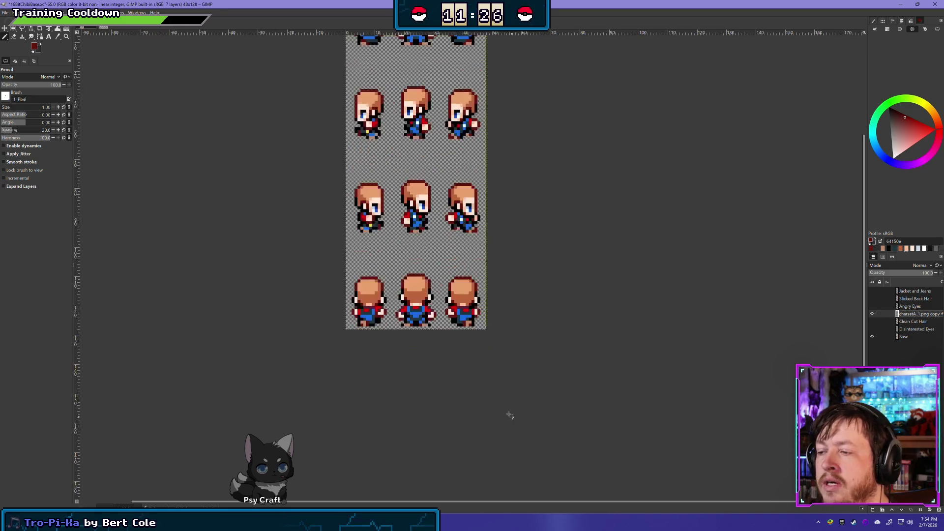
click(904, 337)
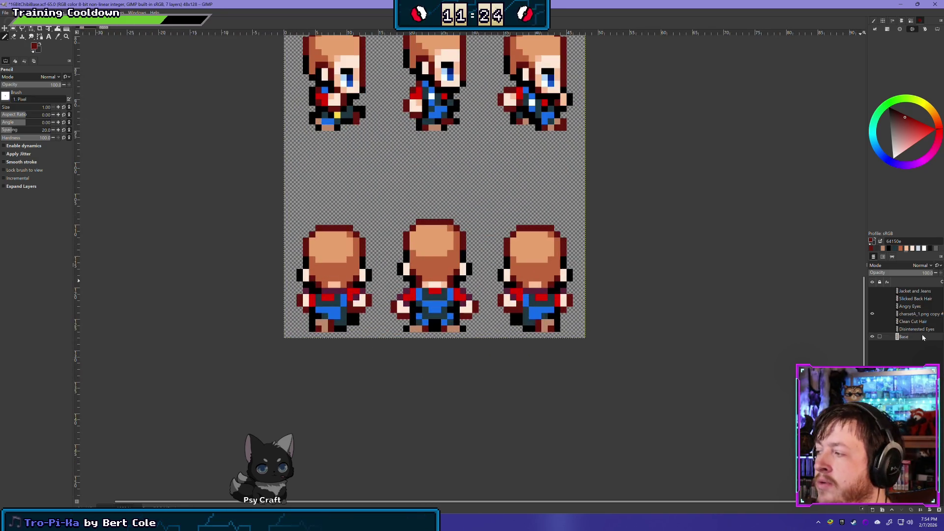
key(shift+e)
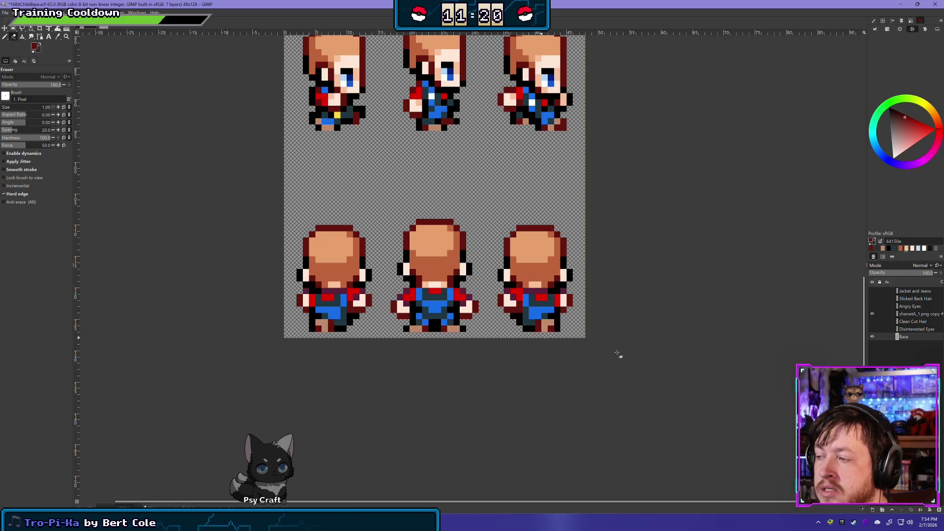
- Check the clothing alone by toggling Base visibility, then save the sprite sheet
click(873, 337)
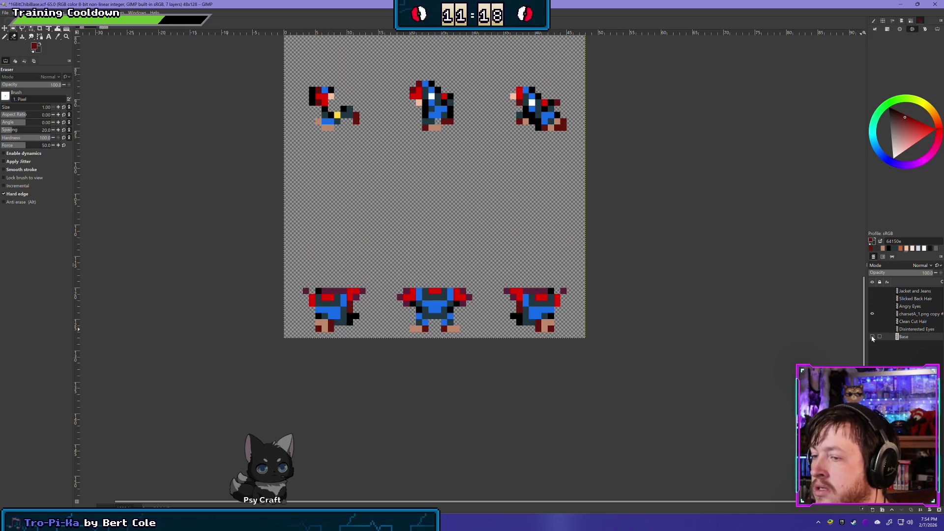
click(872, 338)
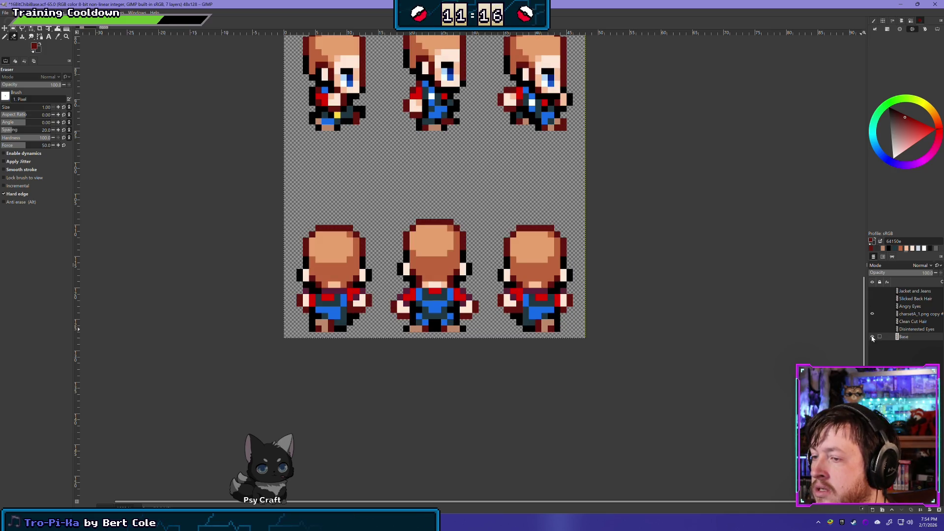
click(873, 337)
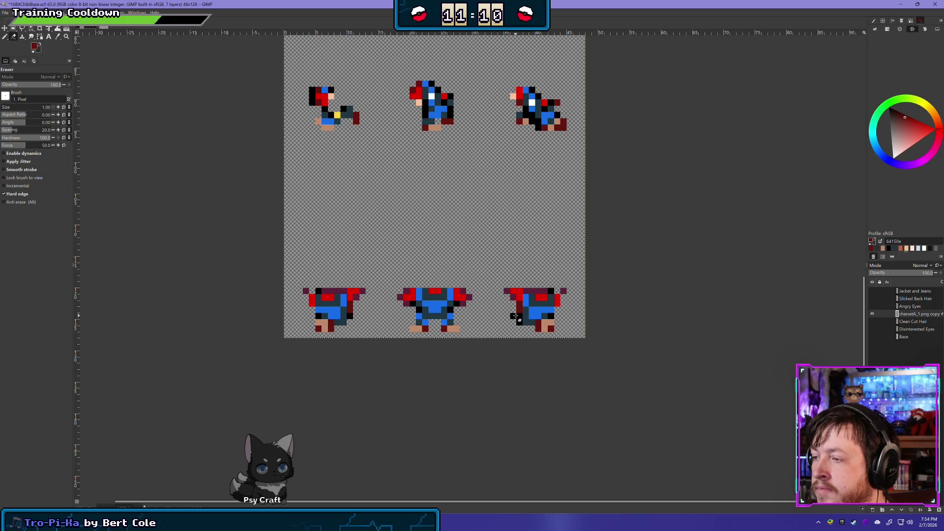
click(872, 336)
click(873, 336)
click(872, 336)
click(873, 336)
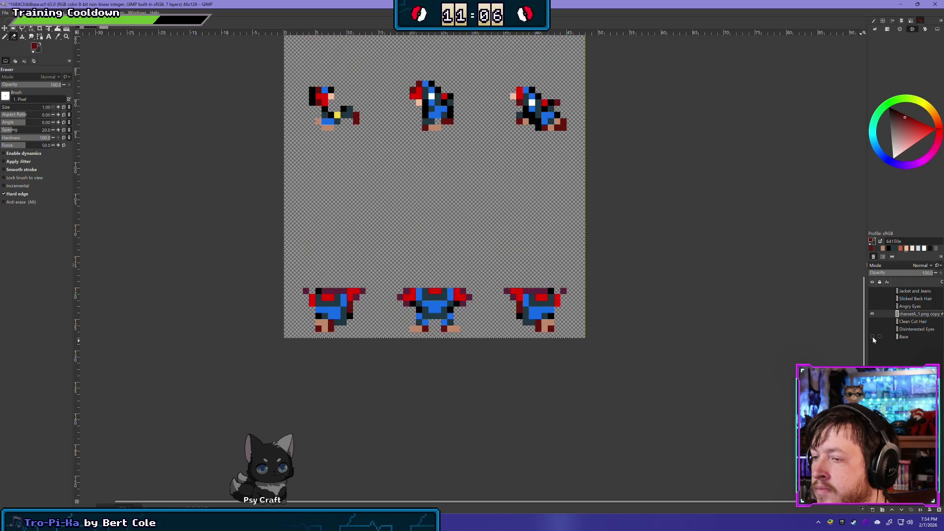
click(872, 336)
scroll(539, 192, down, 5)
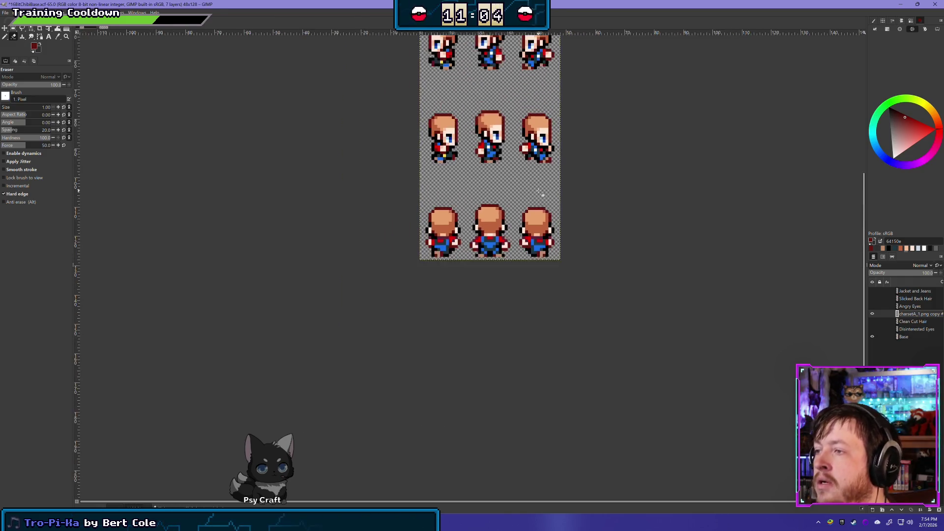
scroll(527, 301, up, 3)
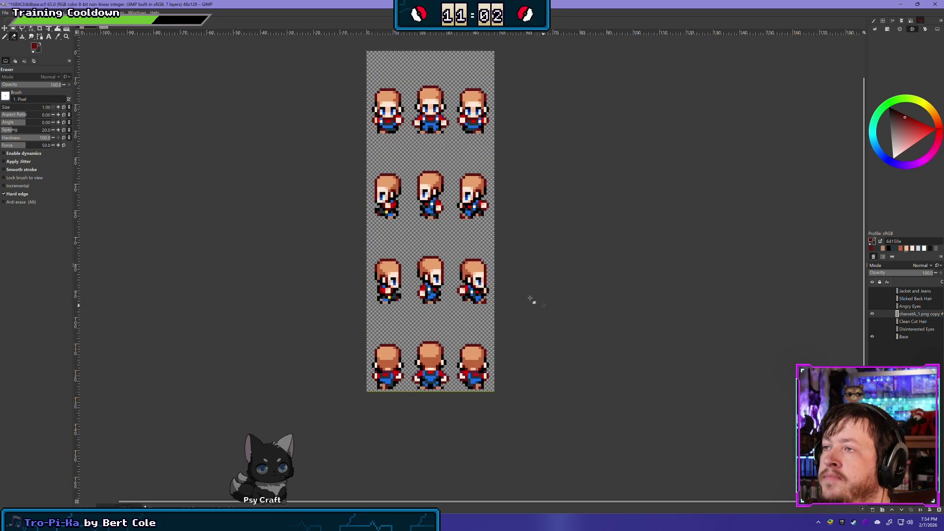
key(ctrl+s)
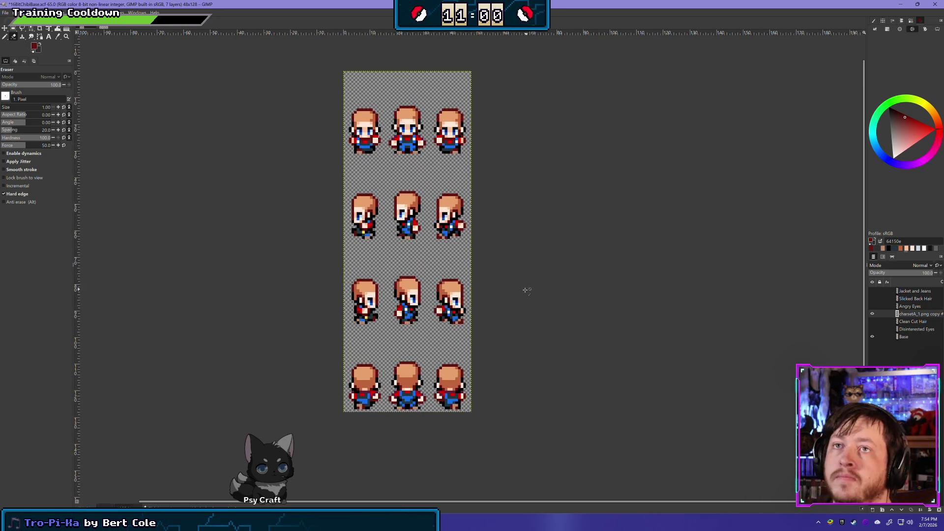
- Rename the charsetA_1.png copy #2 layer to 'Shirt and Overalls'
double_click(909, 313)
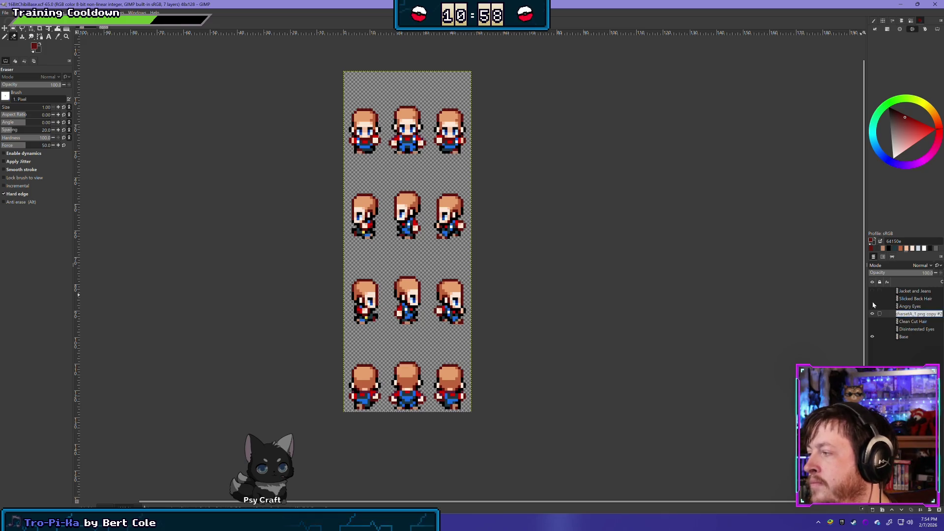
text(Ov)
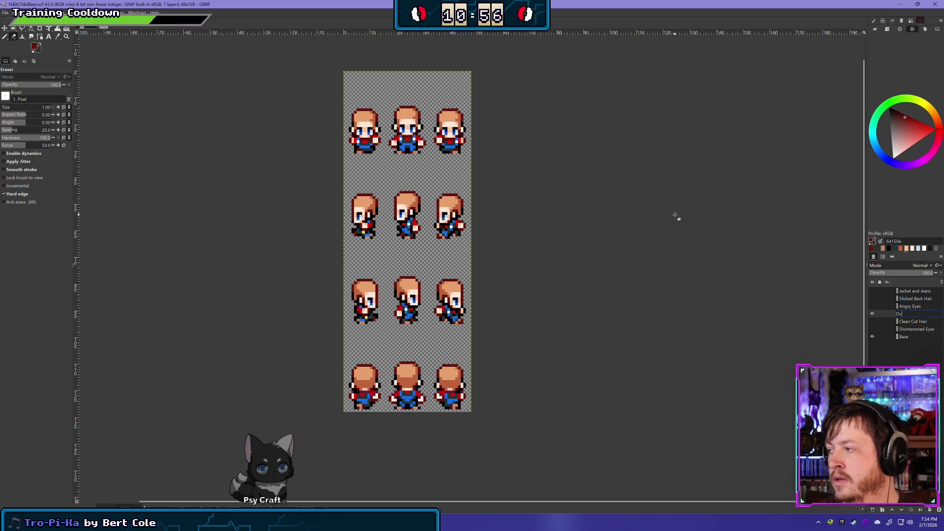
text(eralls and Red)
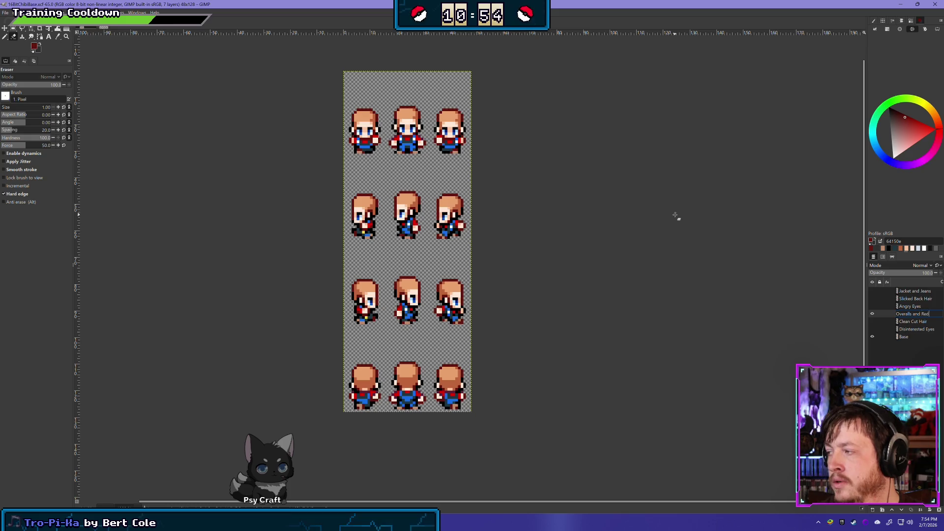
key(BackSpace)
key(BackSpace)
key(BackSpace)
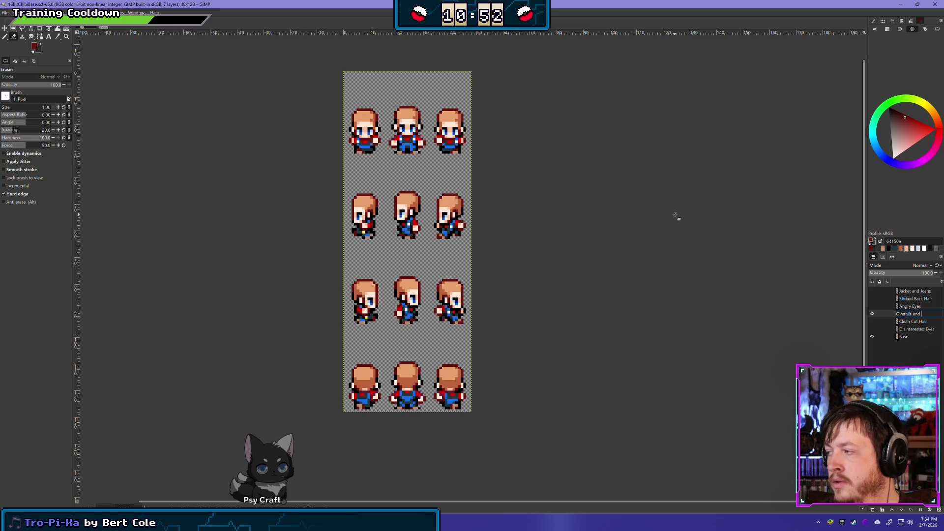
key(Home)
text(Shirt and)
key(Return)
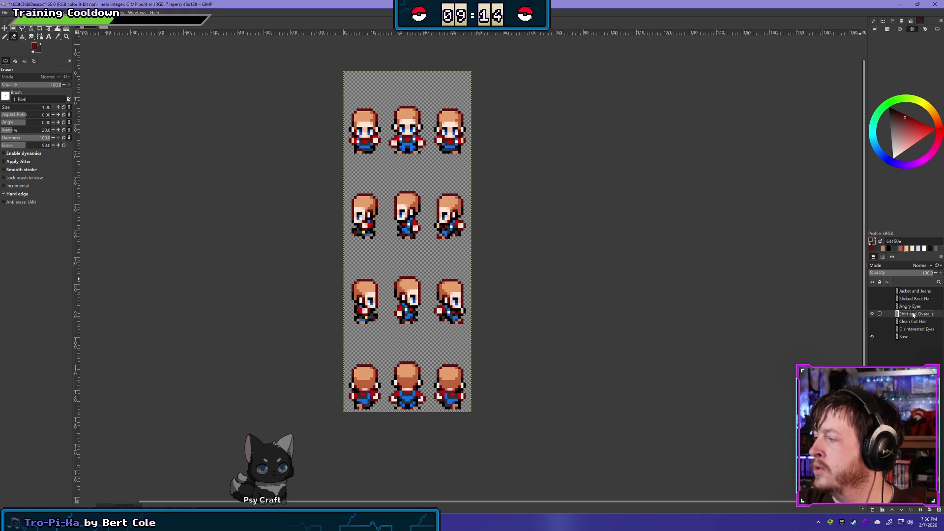
mouse_move(915, 291)
mouse_down()
mouse_move(920, 316)
mouse_move(910, 321)
mouse_move(903, 308)
mouse_move(917, 298)
mouse_up()
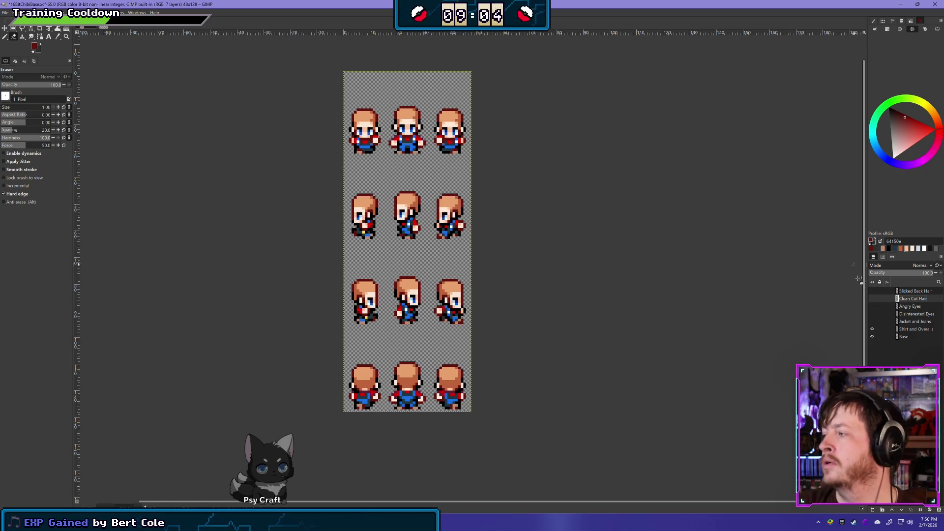
- Preview Slicked Back Hair with Disinterested Eyes in place of Clean Cut Hair
click(872, 290)
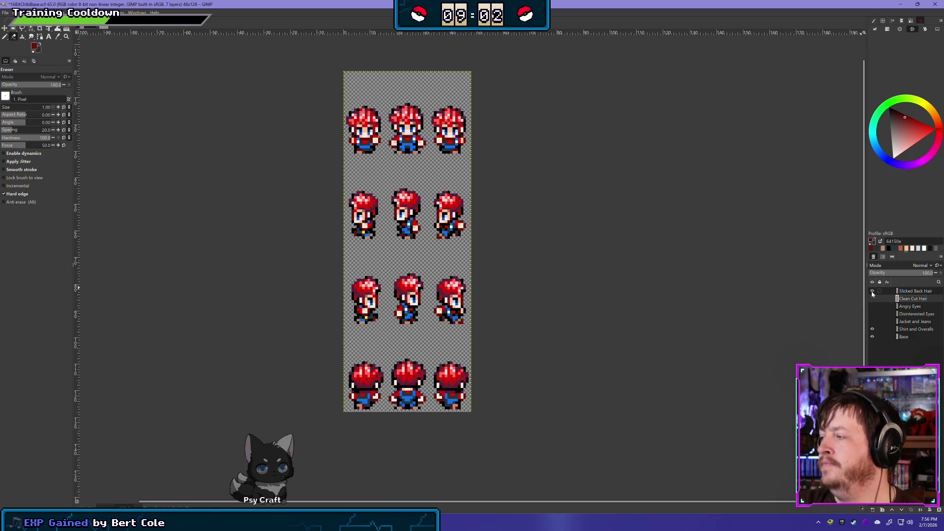
click(873, 298)
click(872, 314)
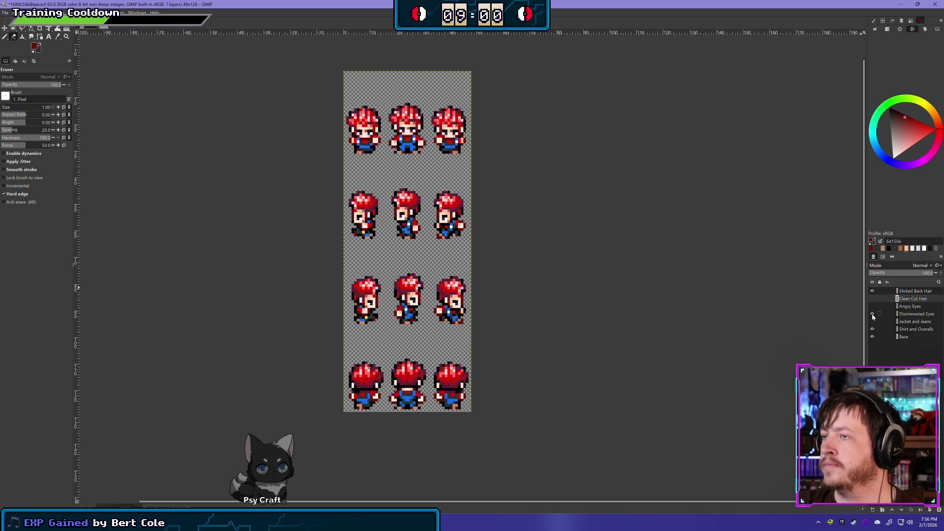
click(873, 314)
click(873, 314)
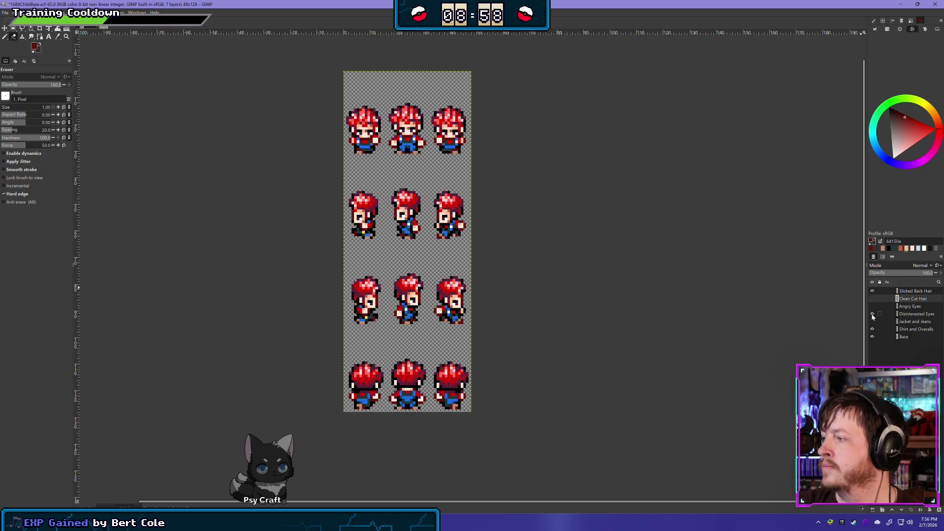
mouse_move(637, 306)
mouse_down()
mouse_move(654, 337)
mouse_move(679, 337)
mouse_up()
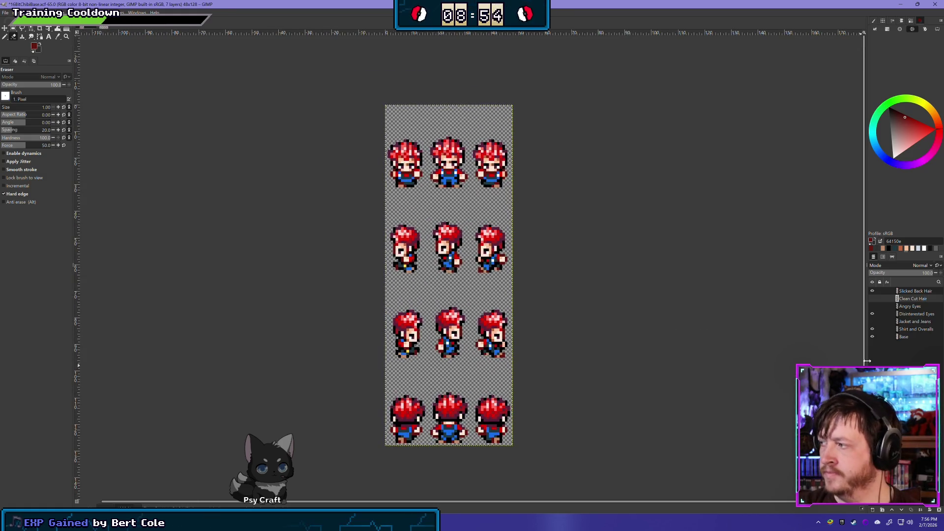
click(873, 314)
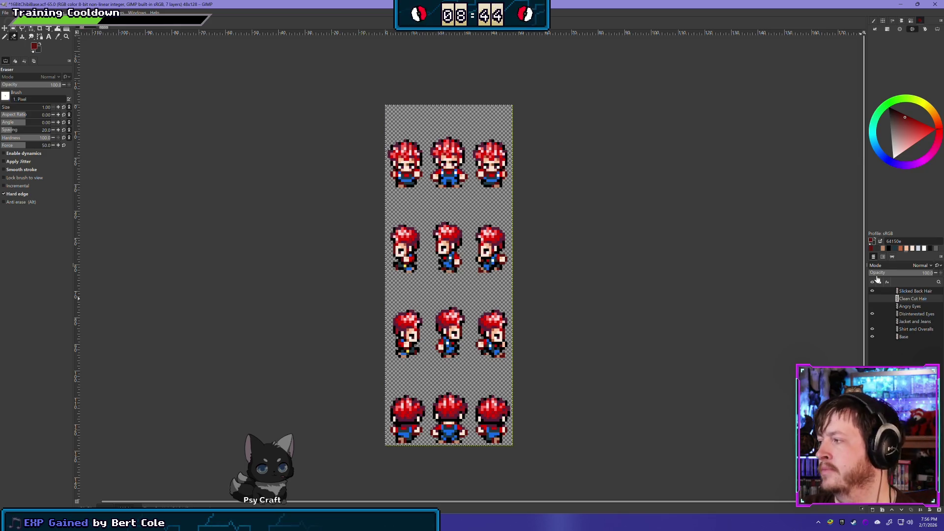
- Hide the hair, eyes and Shirt and Overalls layers so only Base shows, then switch to charsetA_1
click(872, 291)
click(874, 299)
click(873, 299)
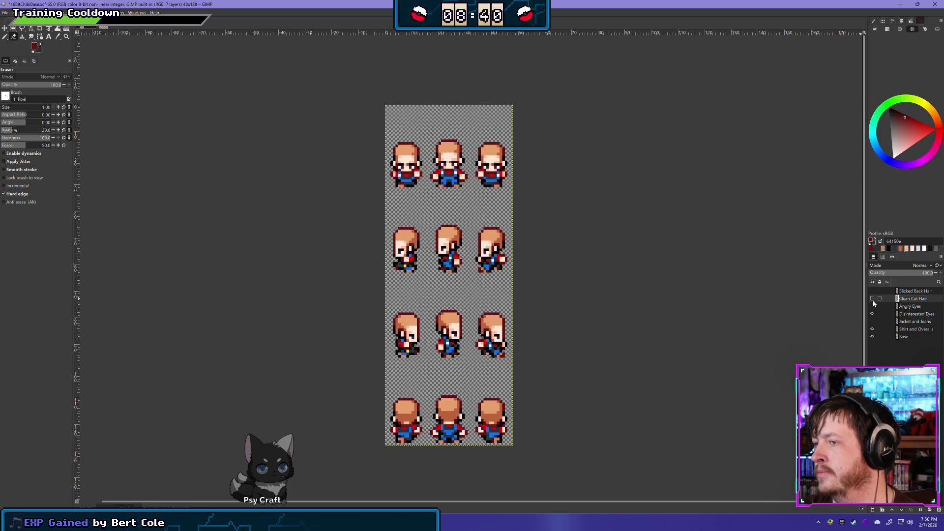
click(873, 314)
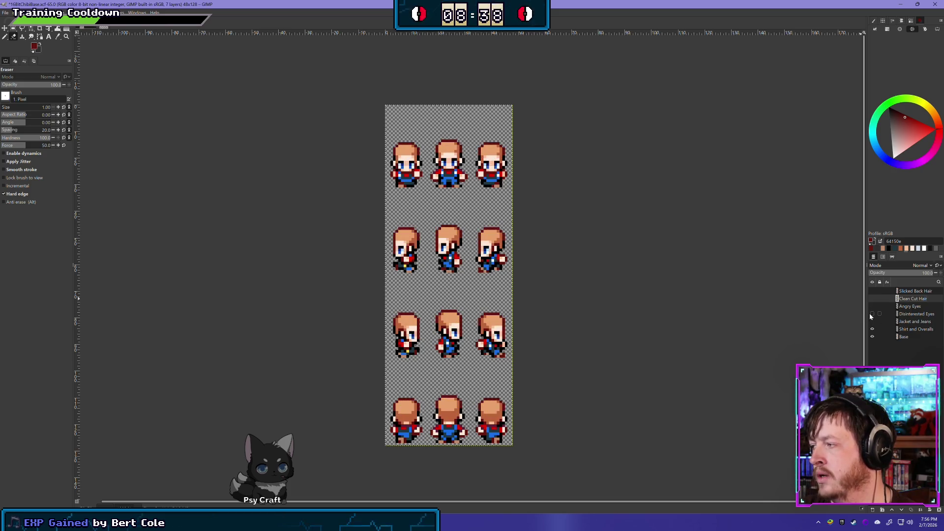
click(873, 329)
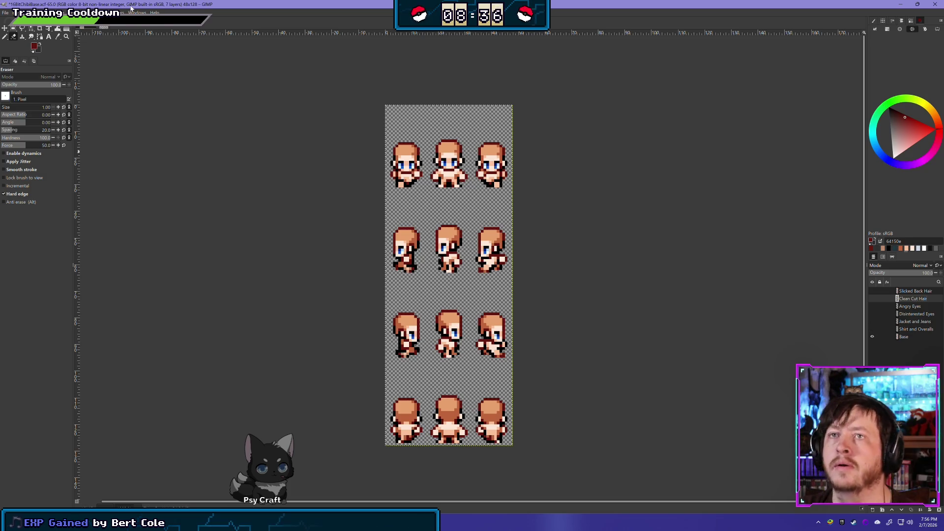
click(102, 27)
mouse_move(700, 182)
mouse_down()
mouse_move(598, 213)
mouse_move(465, 225)
mouse_move(505, 243)
mouse_up()
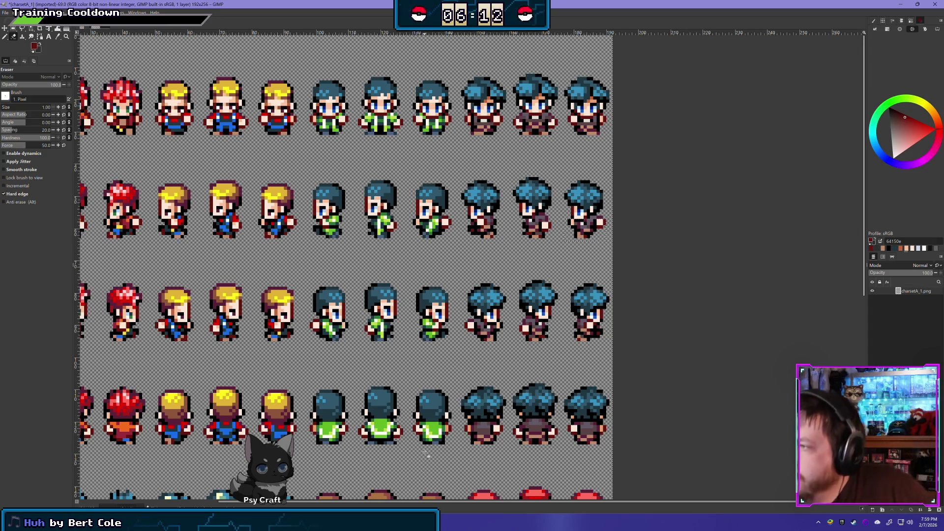
- Select the 48×128 green-clothed character column at position 96,0 on charsetA_1
click(14, 30)
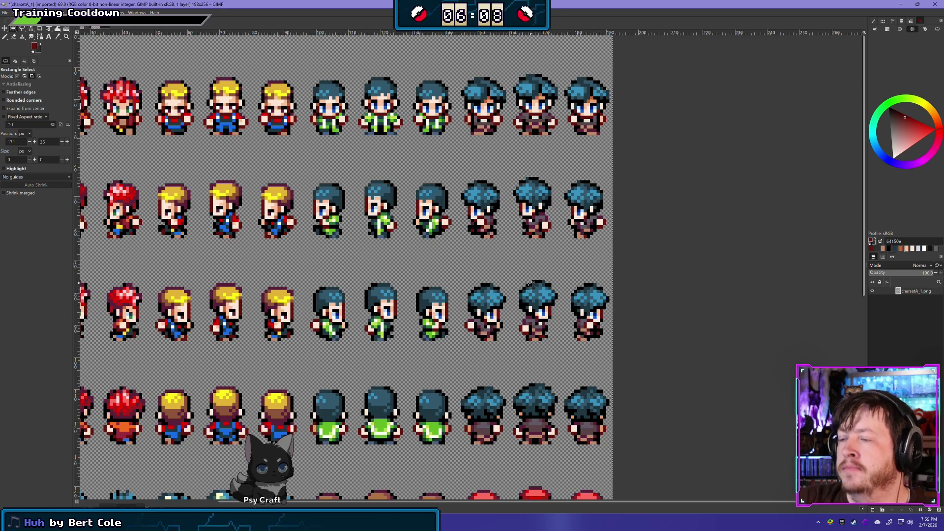
scroll(535, 282, down, 3)
scroll(596, 327, up, 3)
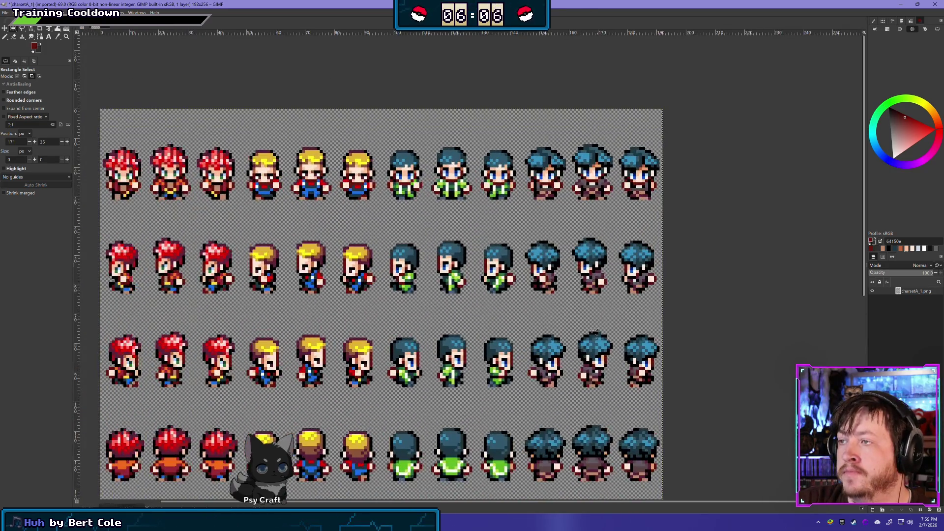
scroll(597, 327, up, 2)
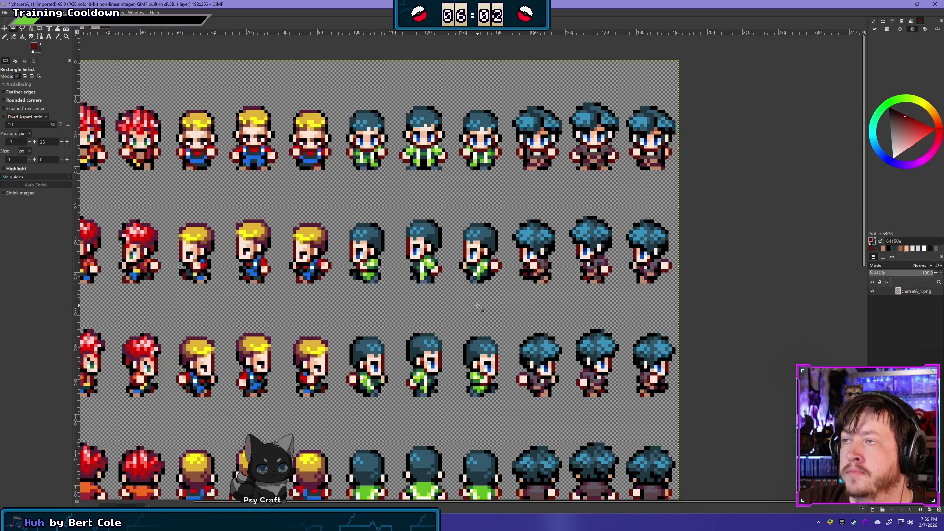
ctrl+scroll(481, 310, down, 4)
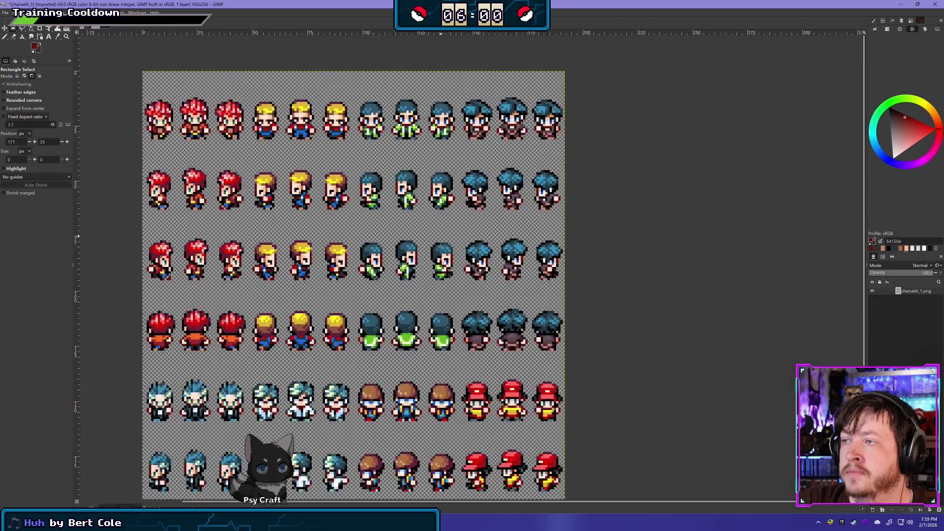
ctrl+scroll(408, 338, up, 4)
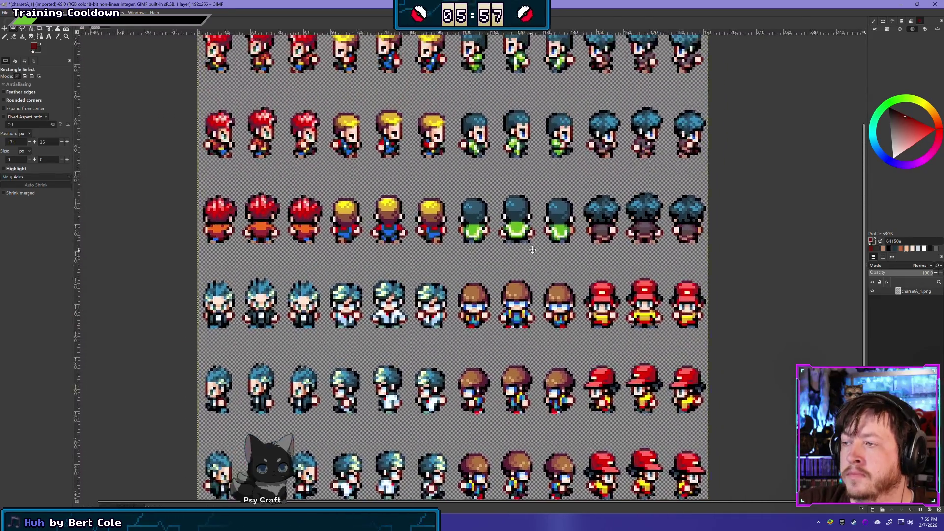
mouse_move(533, 250)
mouse_down()
mouse_move(408, 352)
mouse_move(392, 405)
mouse_up()
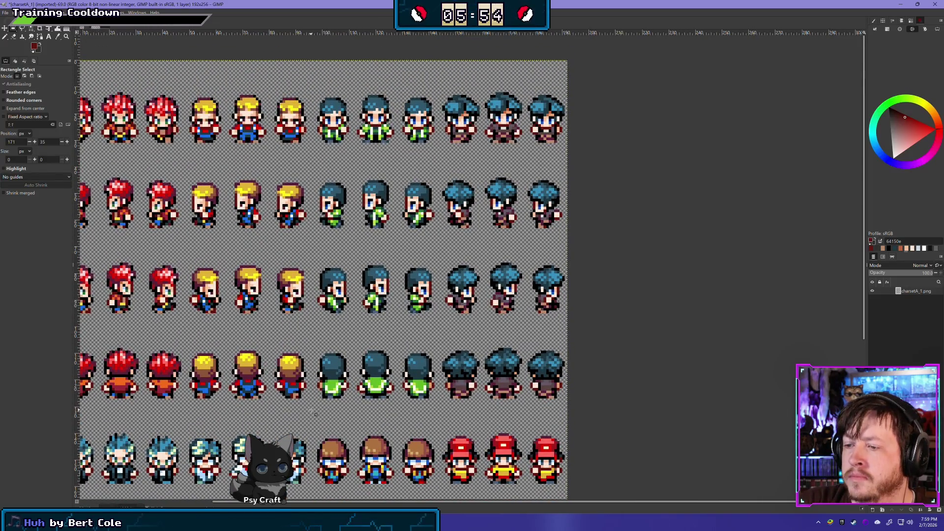
mouse_move(315, 403)
mouse_down()
mouse_move(413, 182)
mouse_move(439, 60)
mouse_up()
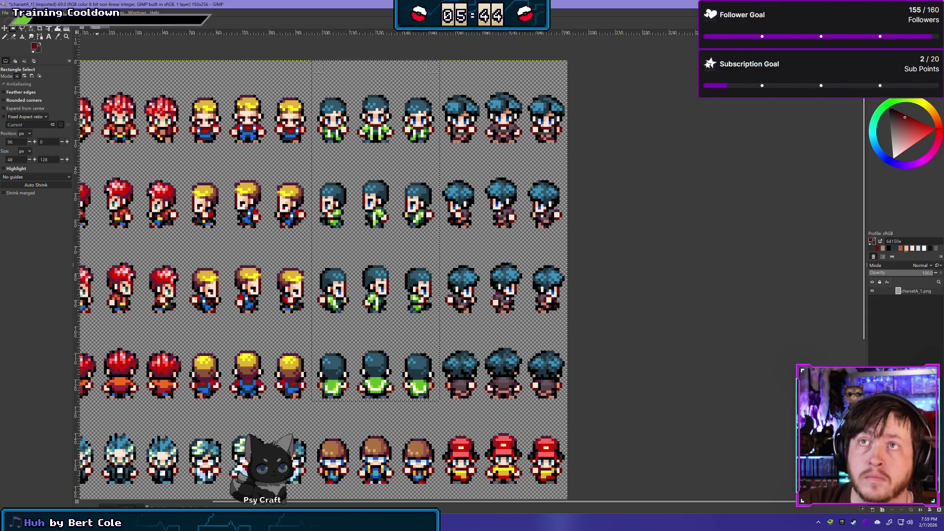
key(ctrl+Tab)
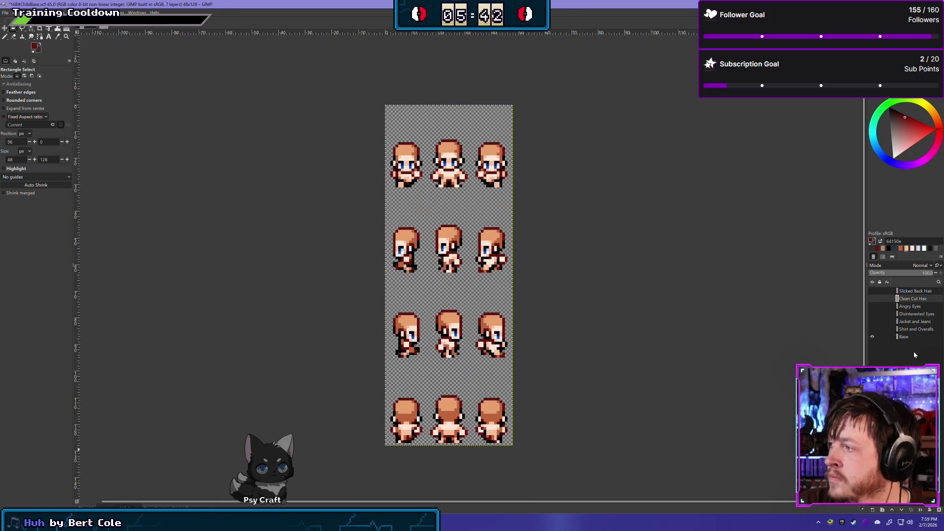
- Paste the copied character into 16BitChibiBase.xcf as a new layer above Slicked Back Hair
click(915, 290)
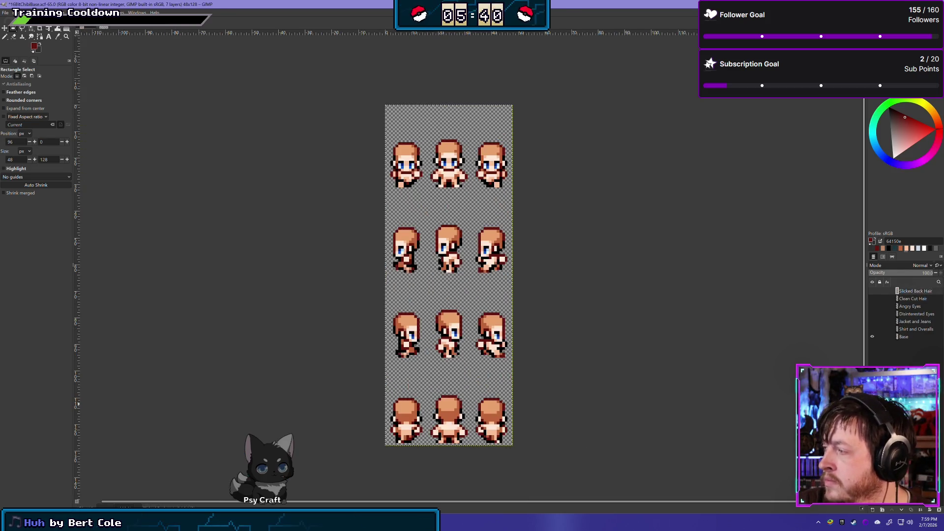
key(ctrl+v)
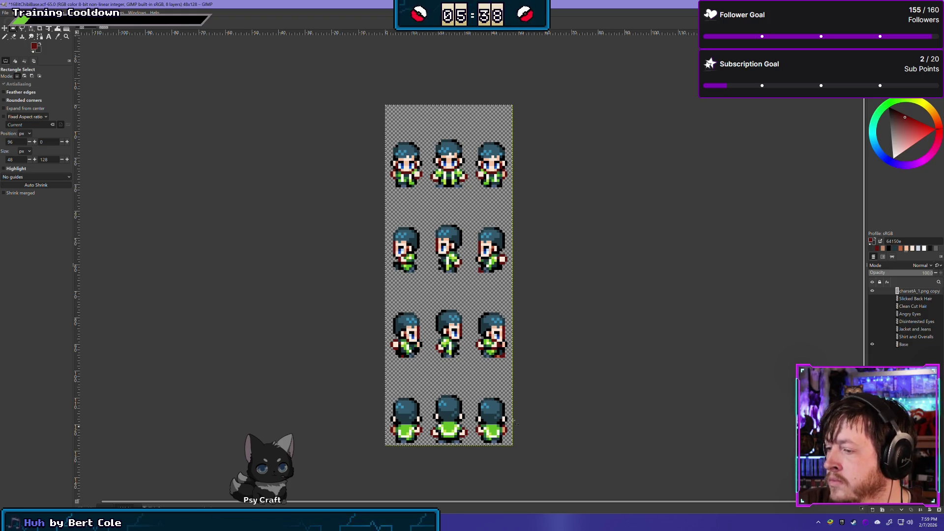
scroll(479, 168, up, 2)
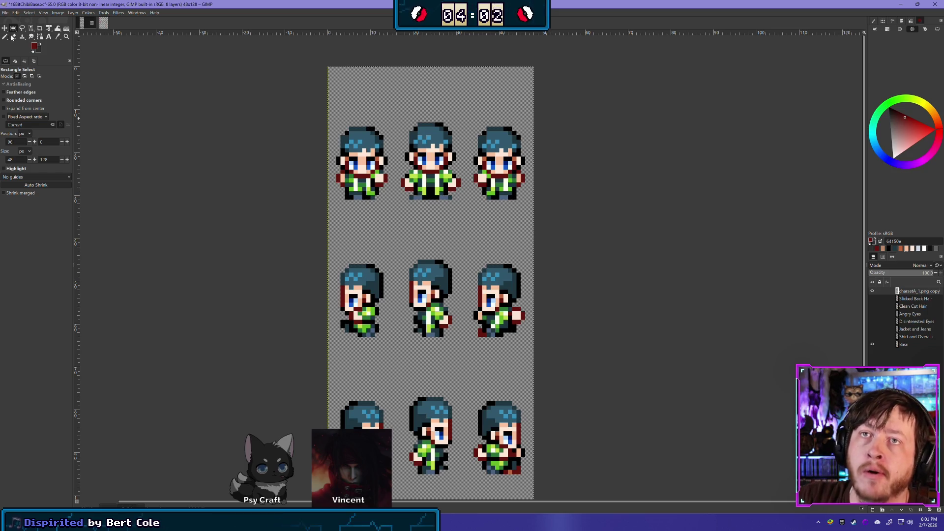
click(13, 37)
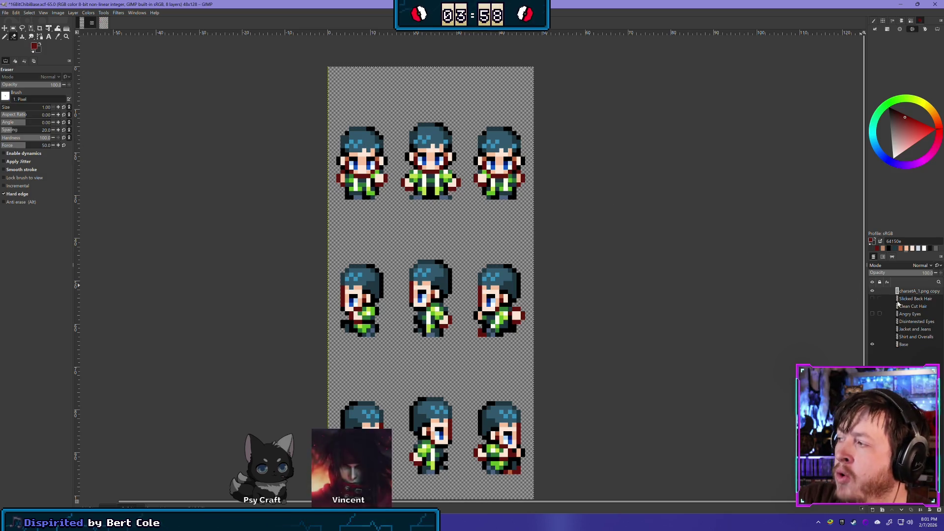
click(912, 510)
- Add a second duplicate of the character layer and hide the copies
click(914, 512)
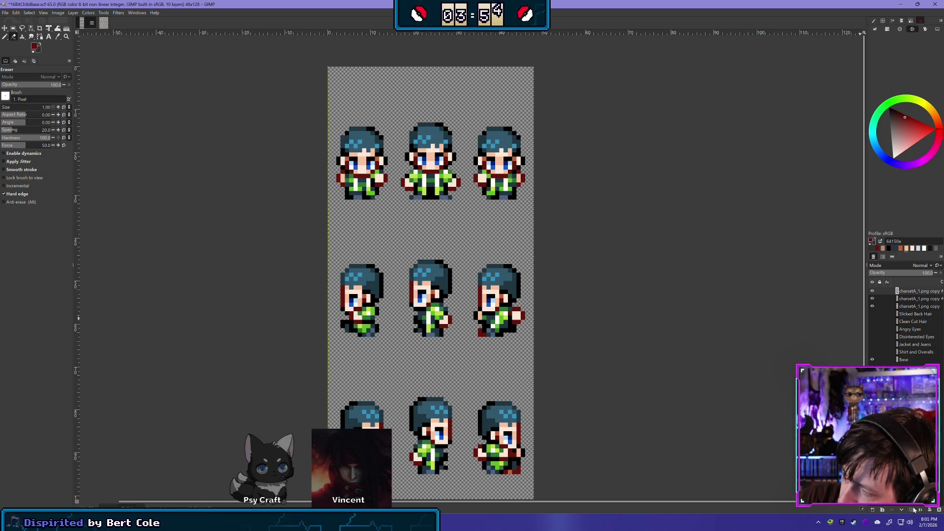
click(873, 299)
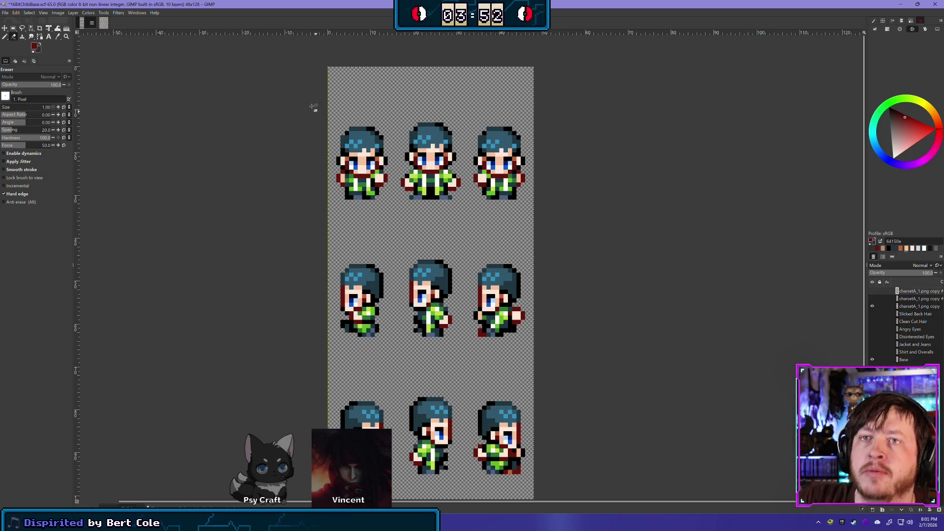
scroll(455, 156, up, 4)
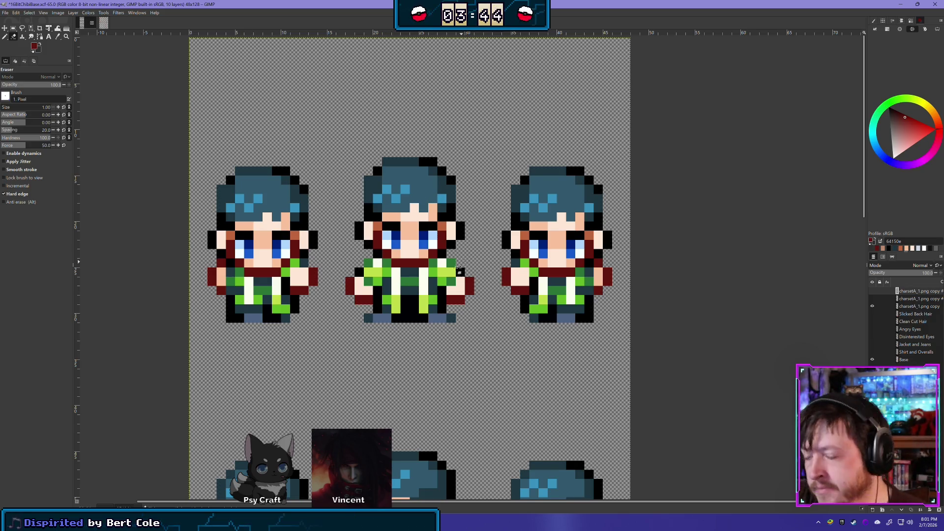
ctrl+scroll(354, 216, down, 1)
scroll(354, 217, down, 1)
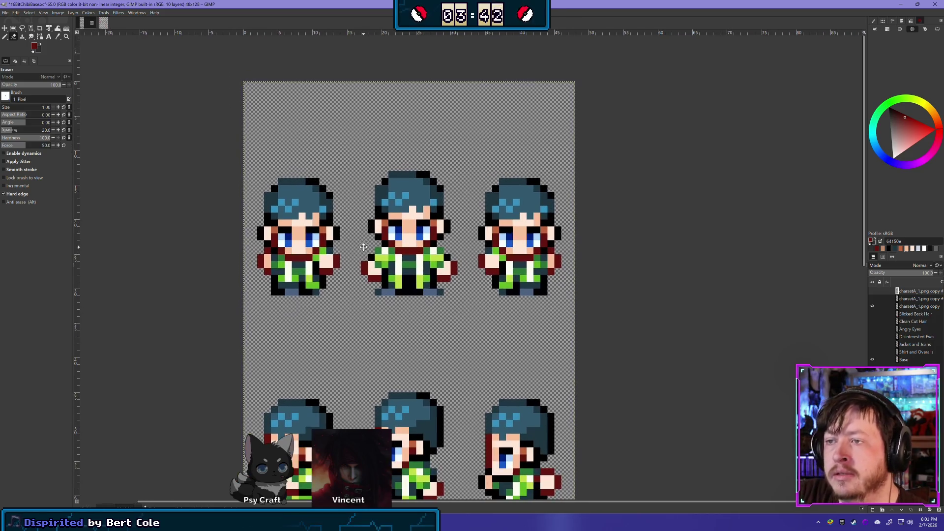
click(873, 306)
click(873, 306)
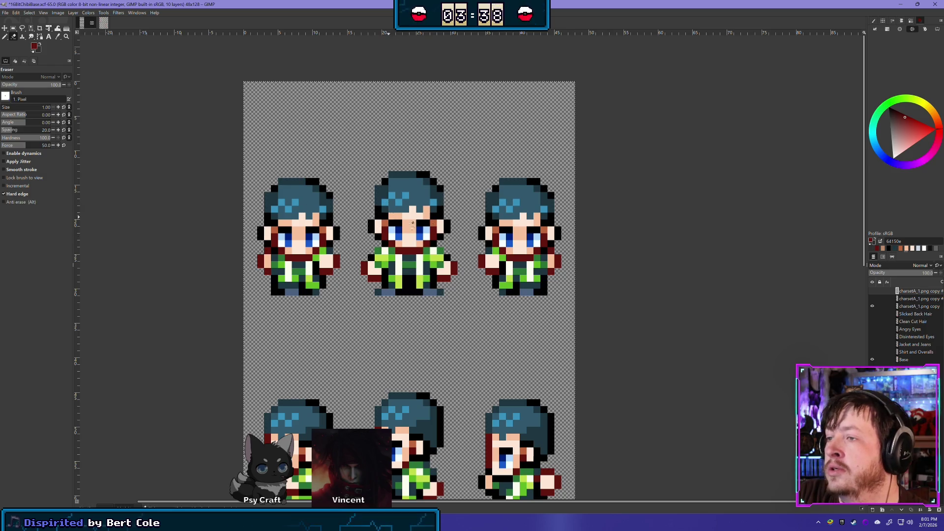
- Lower the Base layer's opacity to 69 and reselect the pasted character layer
click(904, 360)
click(925, 273)
drag(921, 274, 911, 274)
click(874, 307)
click(873, 307)
click(908, 308)
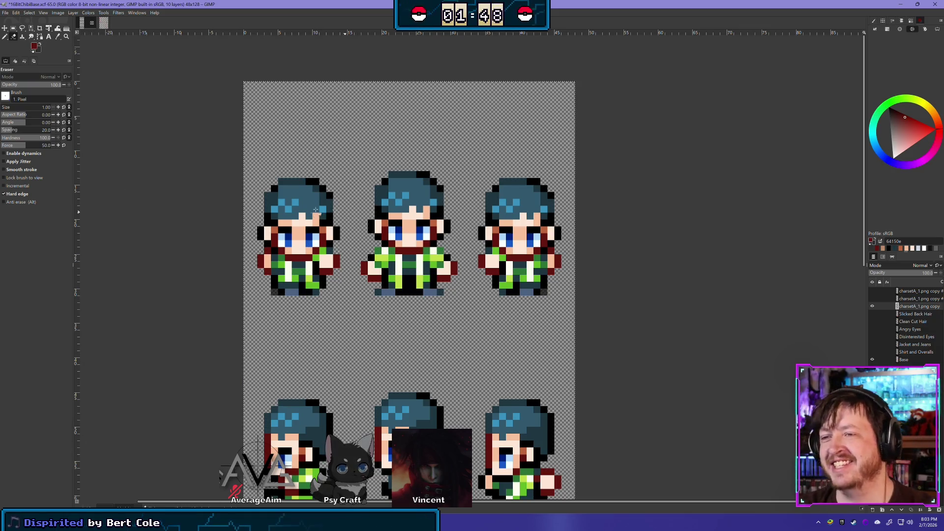
- Flip the charsetA_1.png copy layer on and off to compare, leaving it hidden
scroll(305, 272, up, 1)
scroll(586, 246, down, 2)
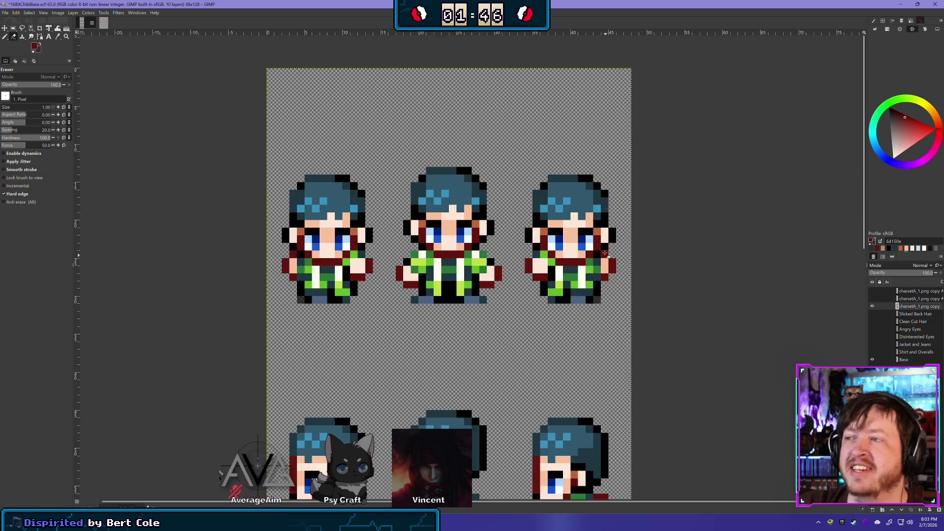
drag(586, 246, 531, 220)
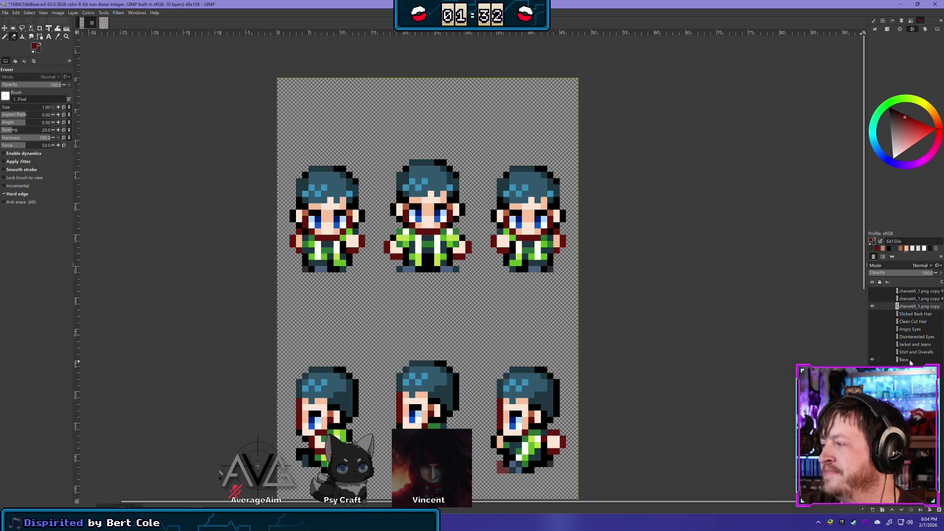
click(873, 306)
click(873, 306)
click(873, 307)
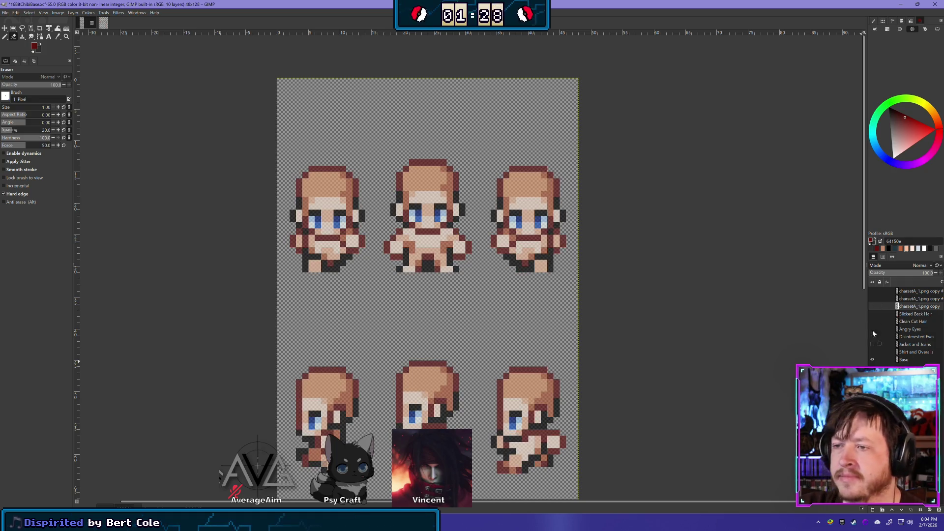
click(873, 306)
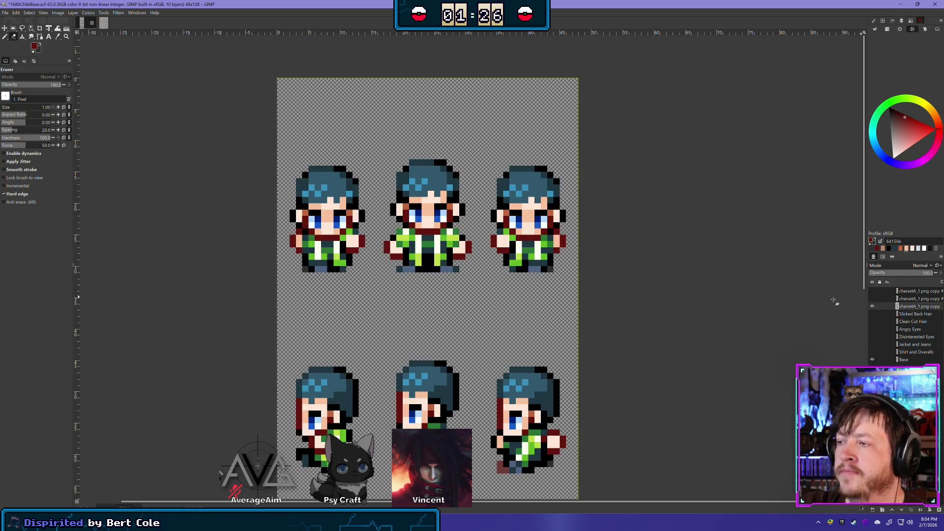
click(873, 307)
click(874, 306)
click(874, 306)
click(873, 307)
click(873, 306)
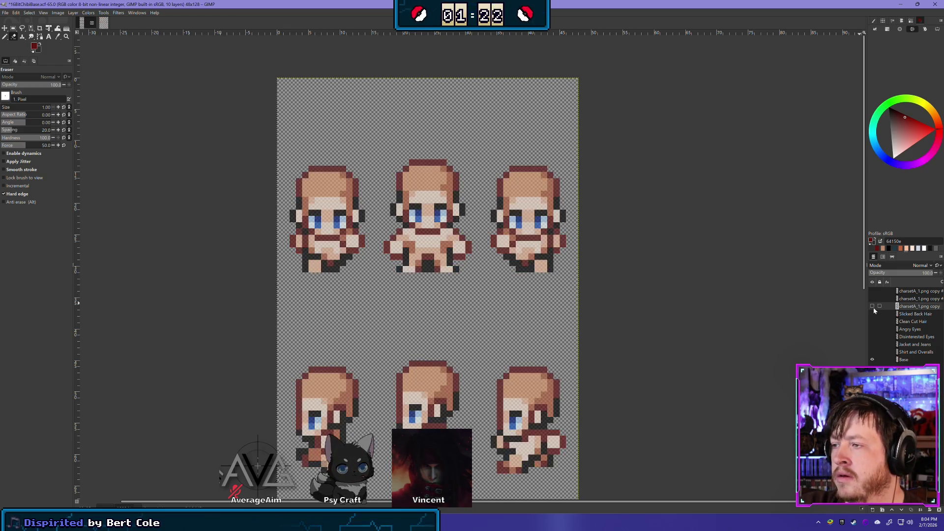
click(873, 306)
click(872, 306)
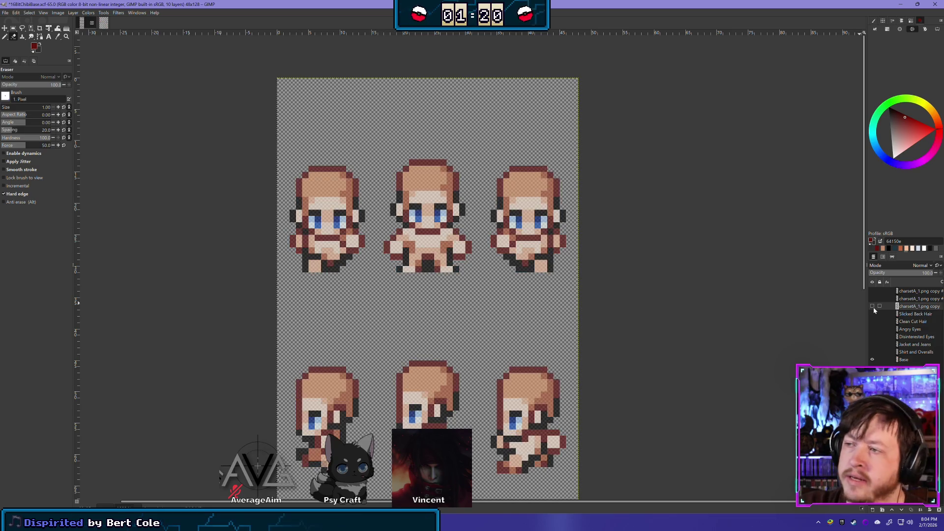
click(873, 306)
click(873, 307)
click(873, 307)
click(873, 306)
click(872, 306)
click(872, 306)
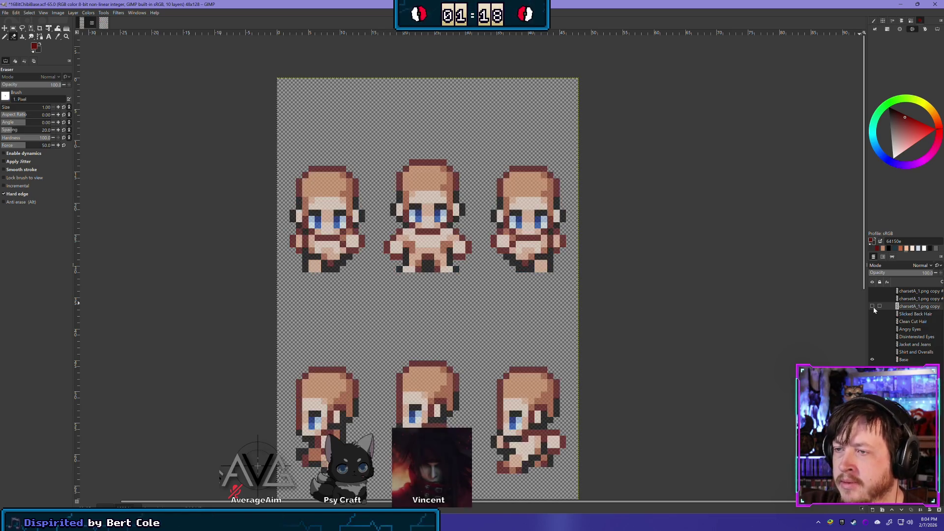
click(873, 306)
click(873, 307)
click(872, 306)
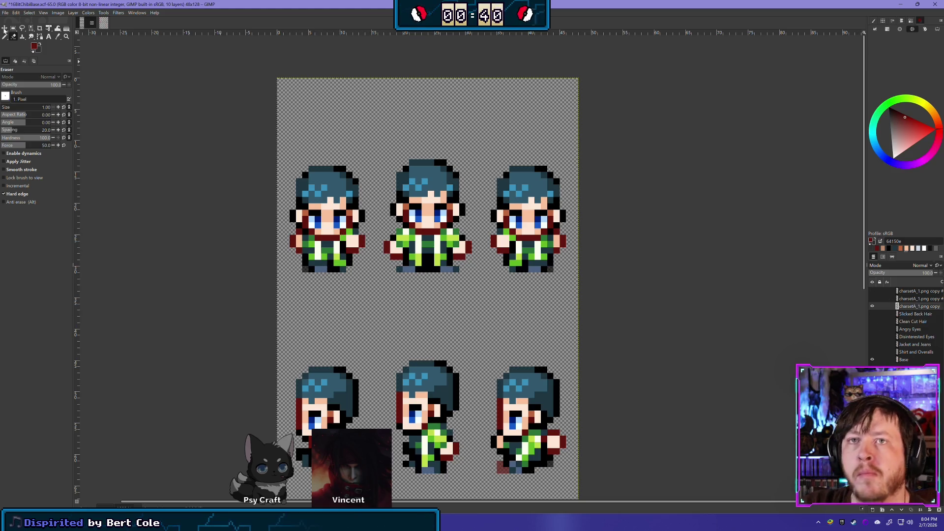
- Erase the first sprite's green shirt on charsetA_1.png copy and check it by toggling the layer
mouse_move(308, 269)
mouse_down()
mouse_move(342, 268)
mouse_move(300, 256)
mouse_move(354, 251)
mouse_move(293, 241)
mouse_up()
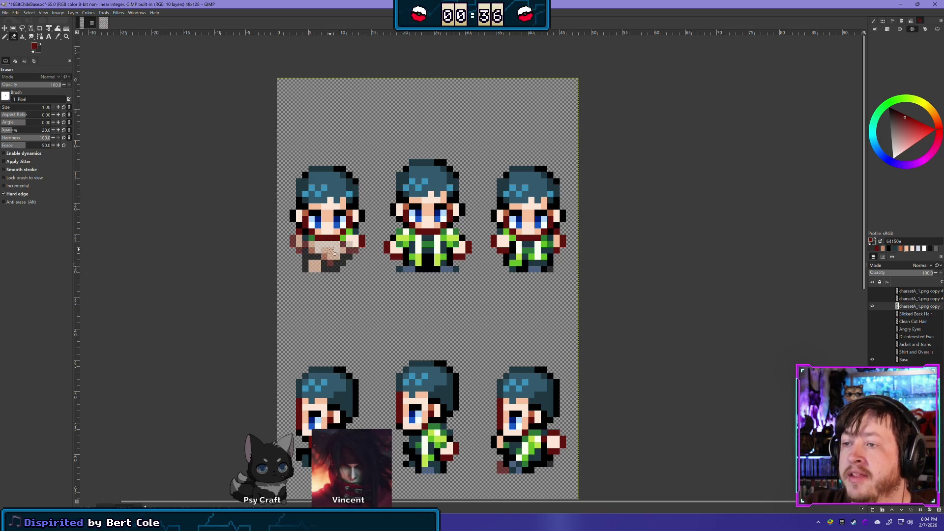
click(872, 306)
click(872, 307)
click(873, 306)
click(873, 307)
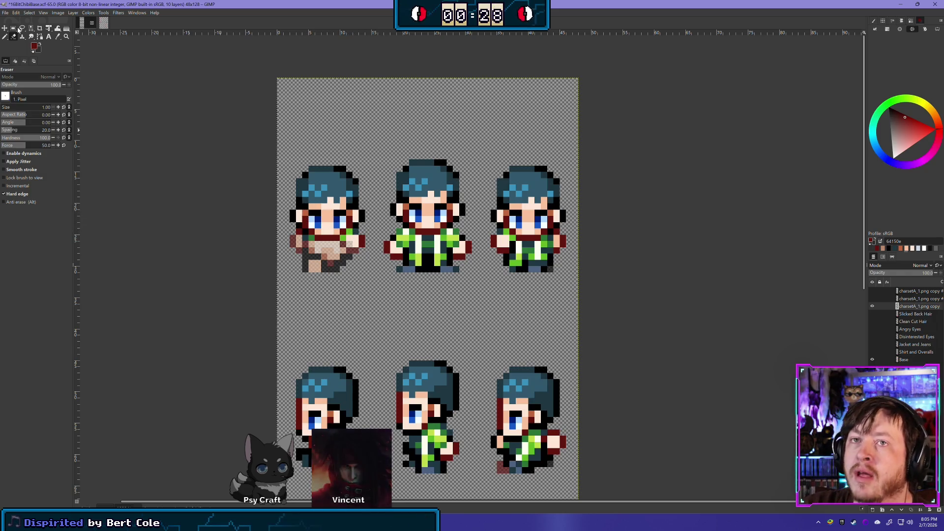
key(r)
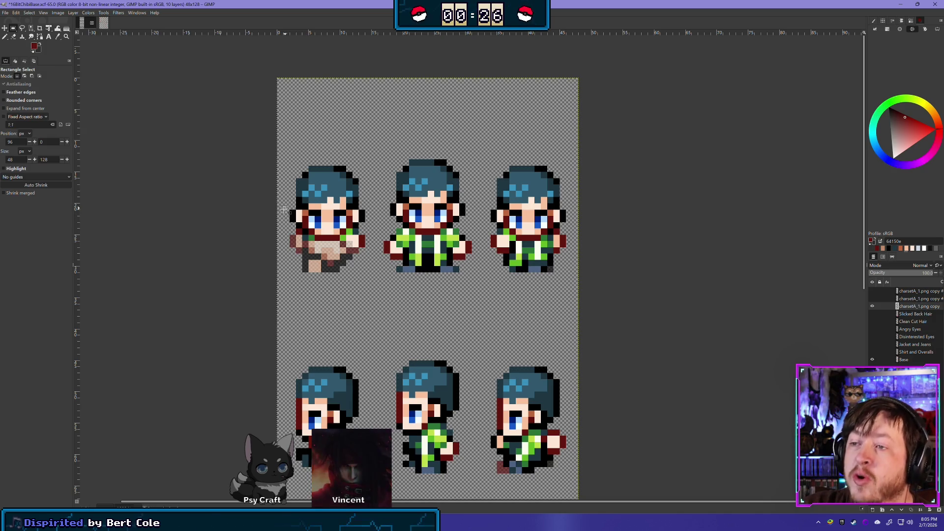
- Delete the green shirts in a rectangular band across the top row, then clear the selection
mouse_move(283, 210)
mouse_down()
mouse_move(534, 260)
mouse_move(597, 291)
mouse_up()
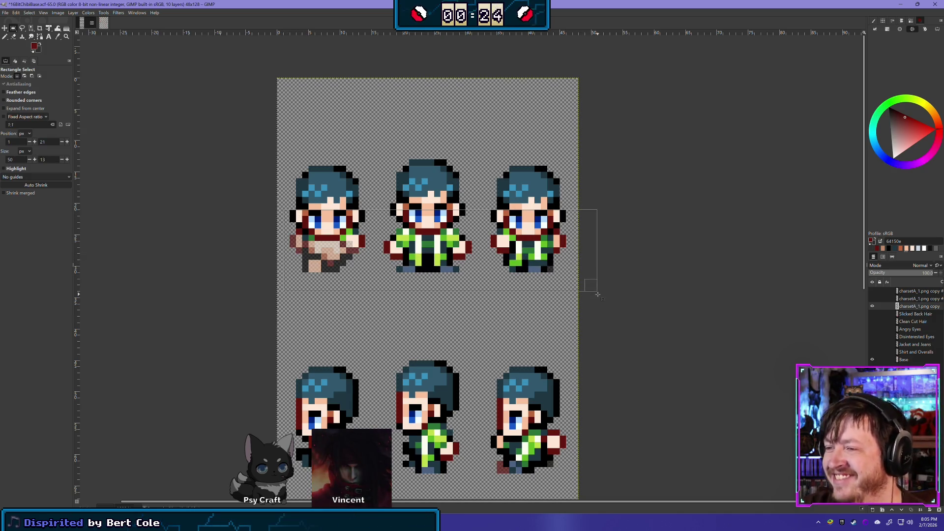
key(Delete)
click(456, 338)
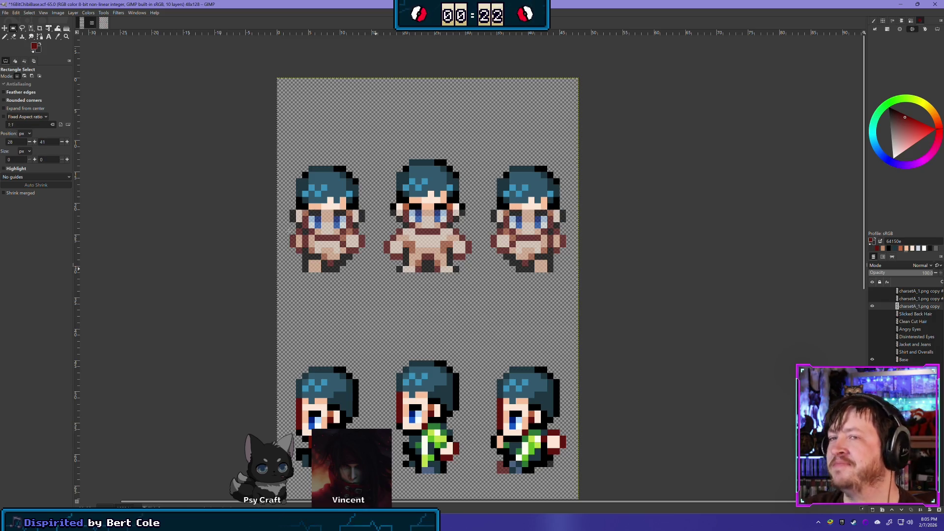
click(23, 37)
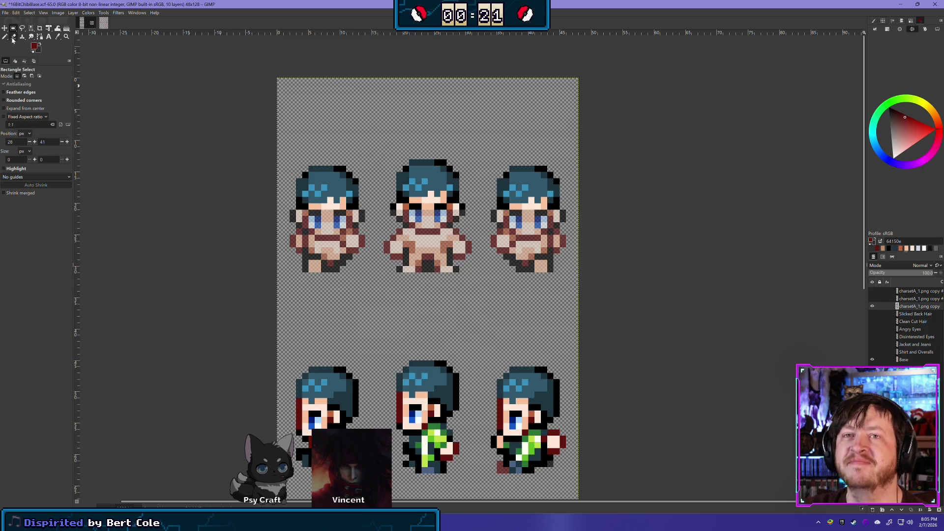
- Compare the result by toggling charsetA_1.png copy, leaving it hidden
click(874, 306)
click(873, 306)
click(873, 307)
click(874, 306)
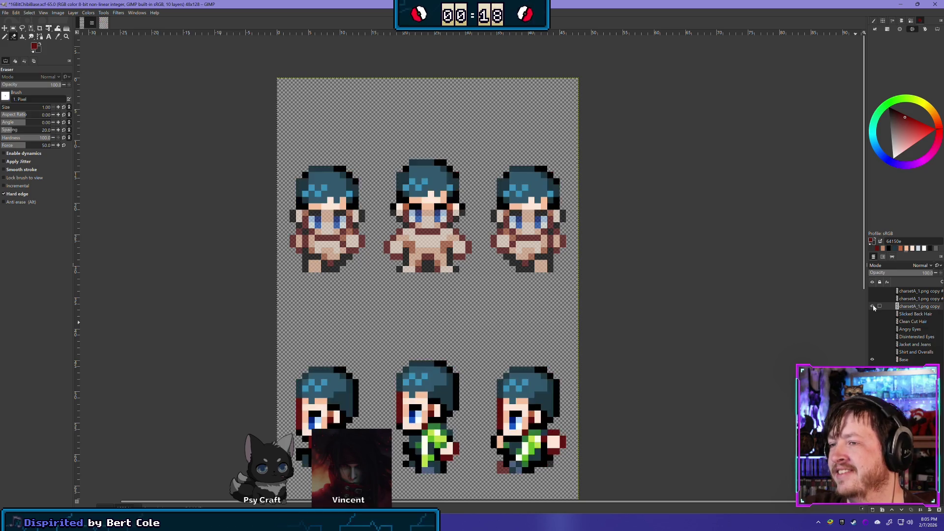
click(873, 306)
click(873, 307)
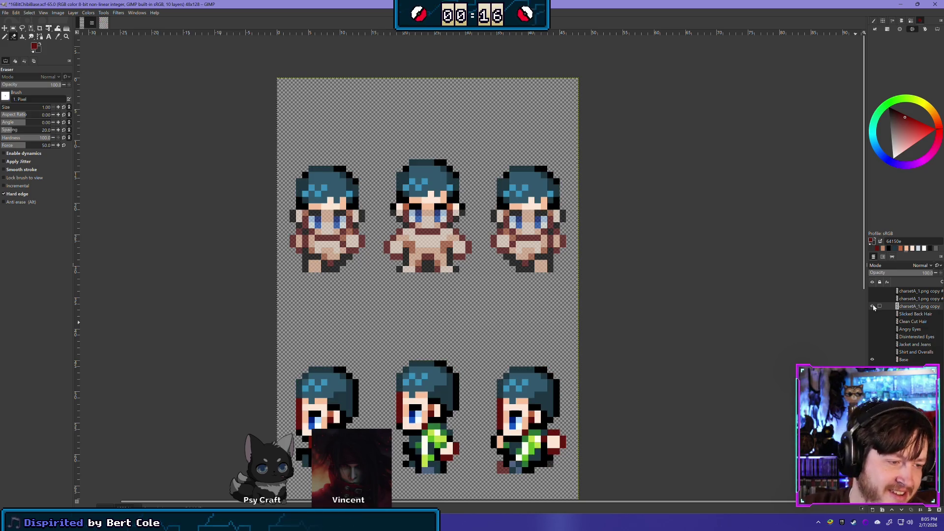
click(873, 306)
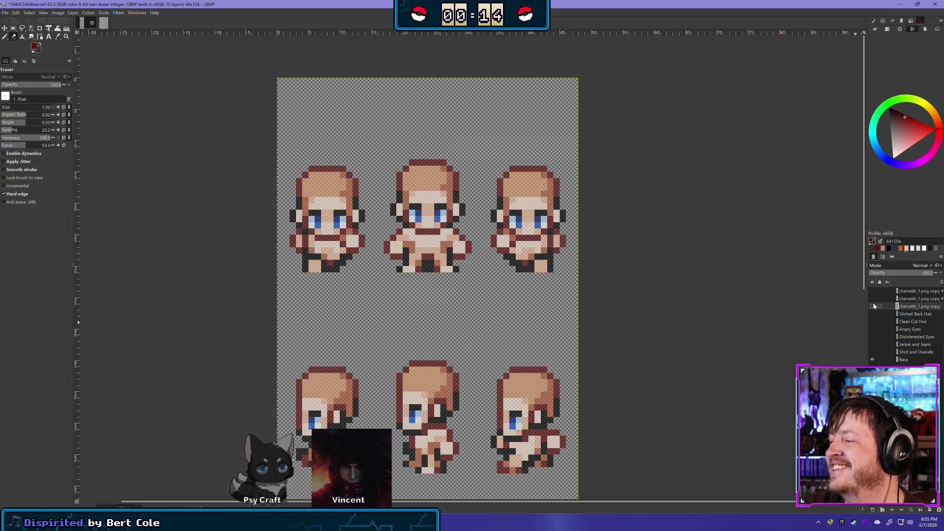
click(873, 307)
click(873, 306)
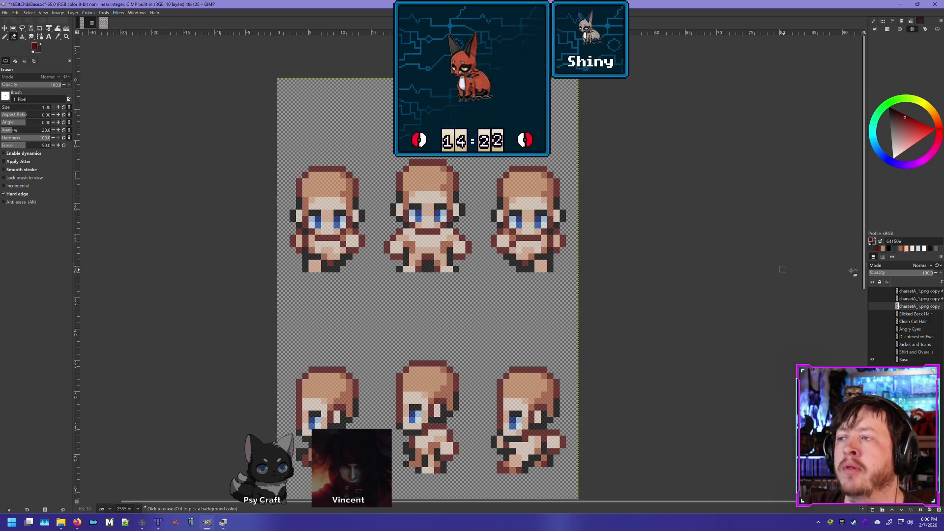
- Flick the charsetA_1.png copy layer on and off to compare, then erase stray hair pixels from a front sprite's forehead
click(873, 306)
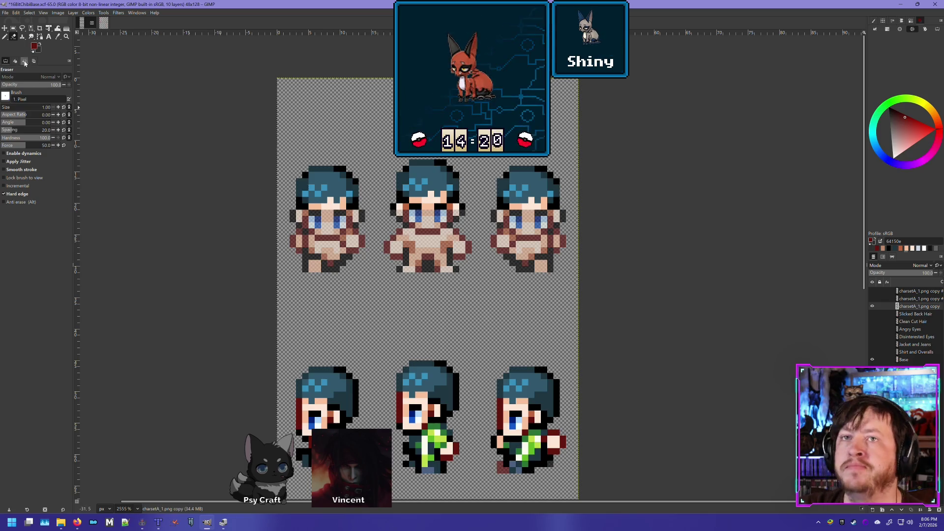
click(873, 306)
click(872, 306)
click(872, 306)
click(872, 306)
click(872, 306)
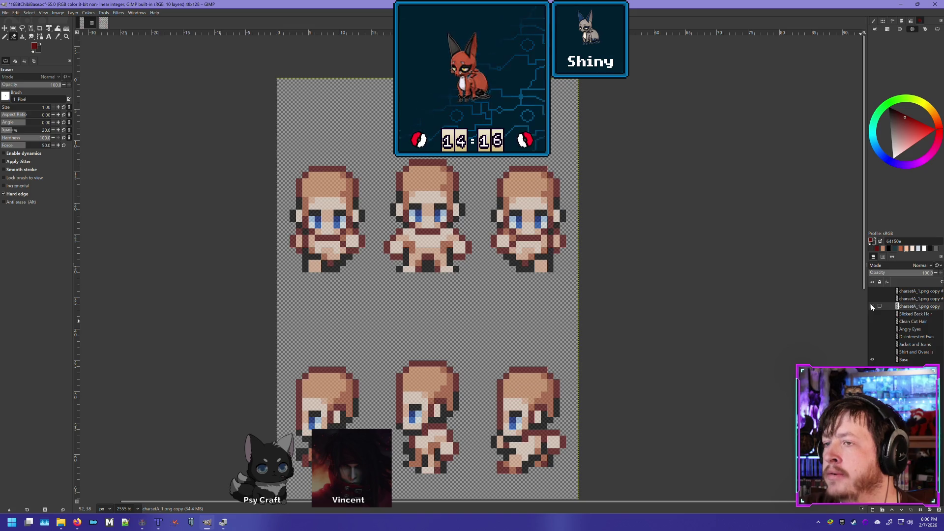
click(872, 306)
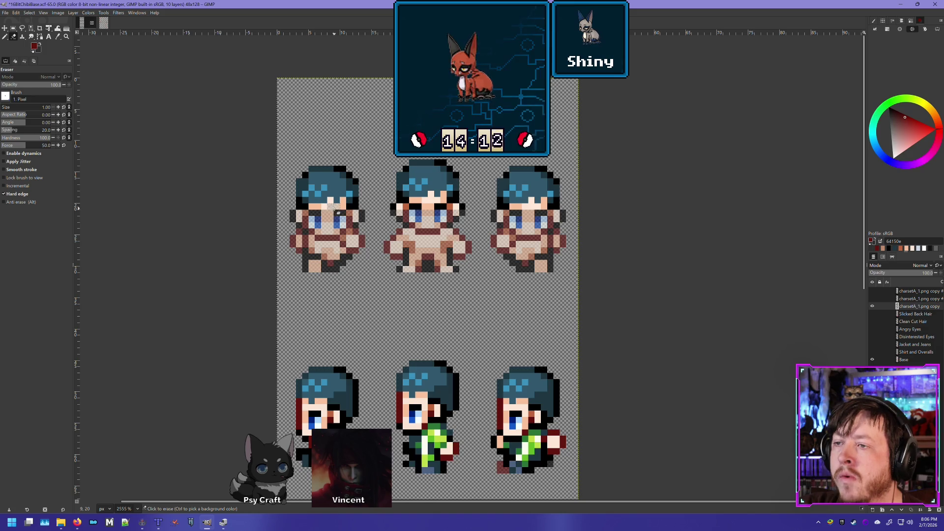
click(335, 211)
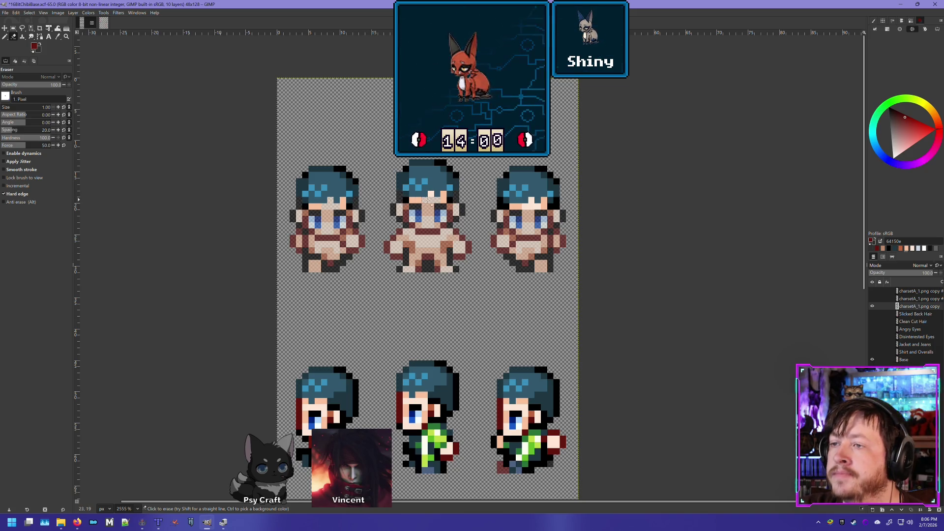
drag(507, 231, 582, 194)
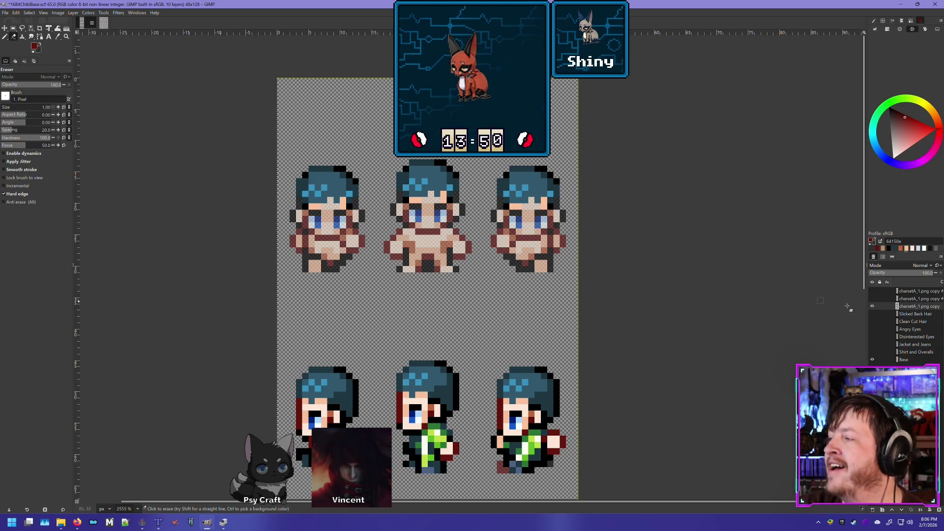
- Zoom into the side-view row and flick the hair and clothing layer to compare the bodies
scroll(364, 162, down, 5)
scroll(364, 162, right, 2)
scroll(364, 162, down, 3)
scroll(394, 222, left, 2)
scroll(429, 266, up, 1)
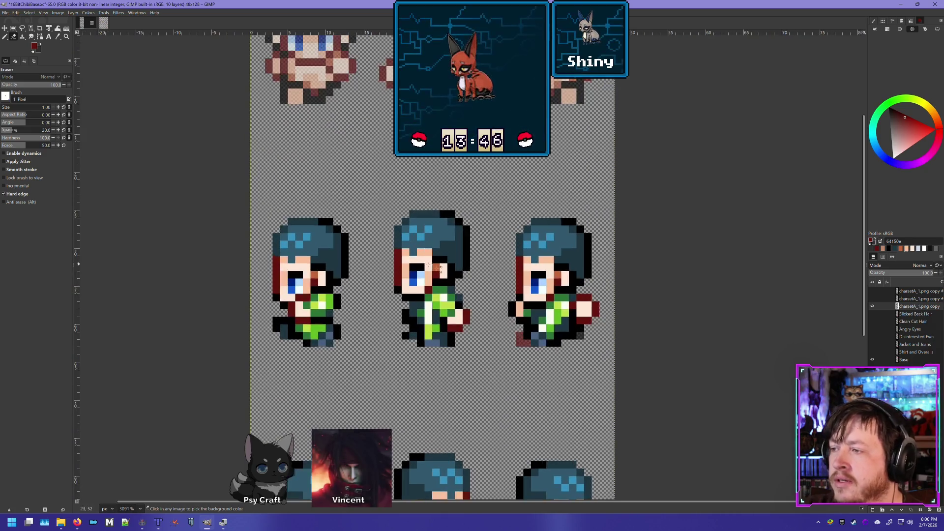
click(873, 307)
click(874, 306)
click(873, 306)
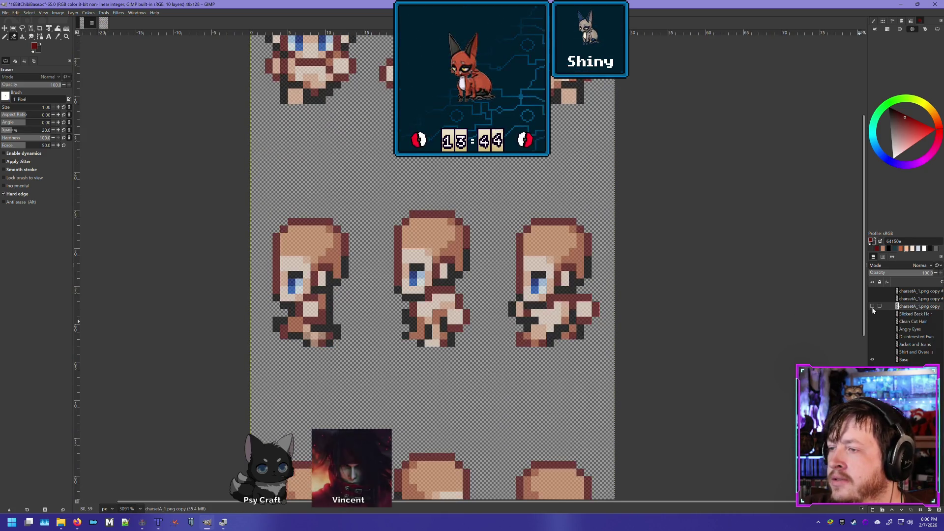
click(873, 307)
click(873, 307)
click(873, 306)
click(874, 306)
click(873, 306)
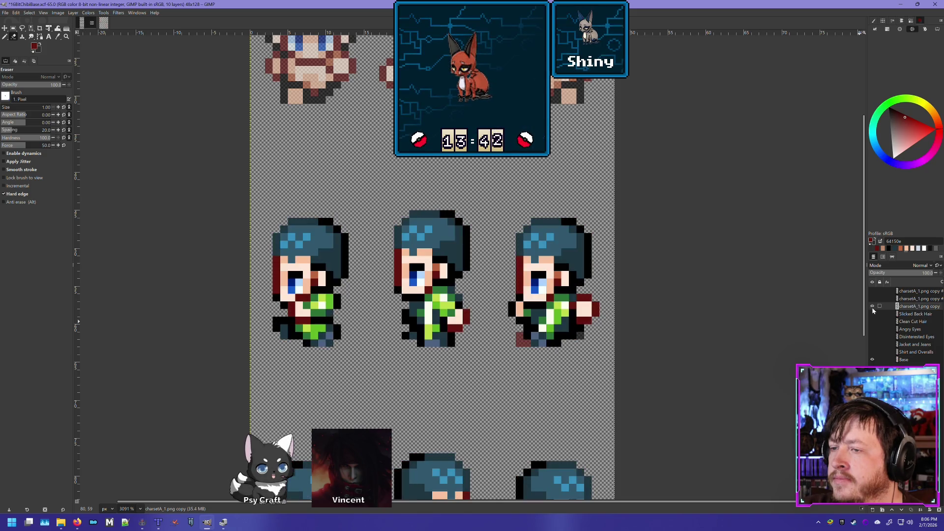
click(873, 306)
click(873, 306)
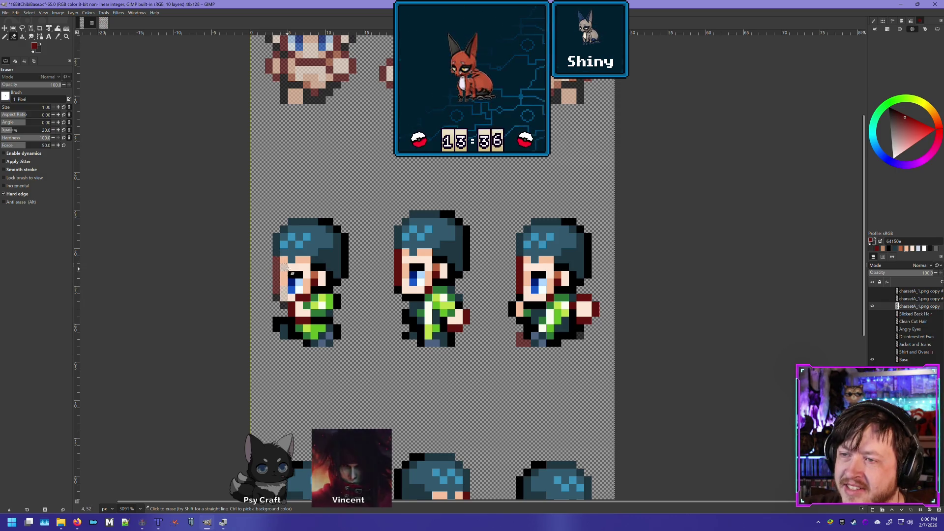
- Erase the overlay pixel over the left side-view sprite's eye and check it with the layer hidden
click(294, 276)
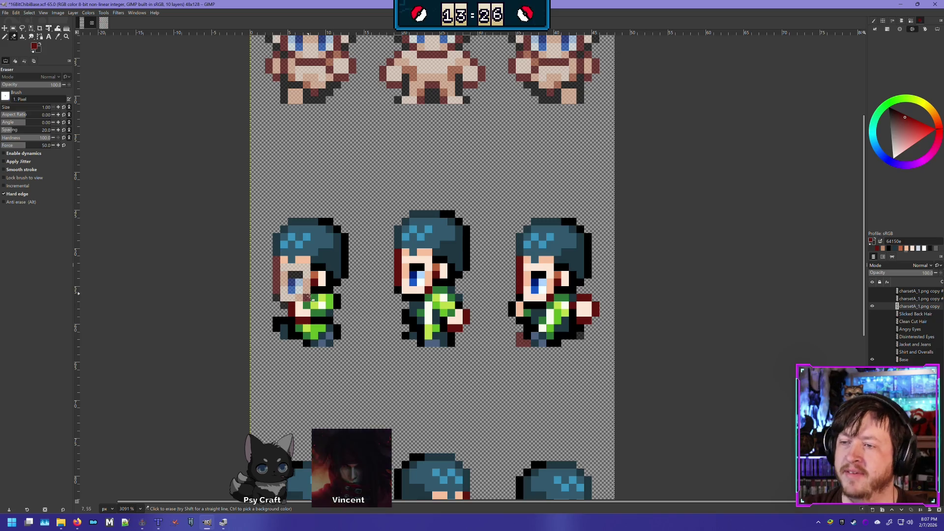
shift+click(874, 307)
shift+click(873, 307)
shift+click(874, 307)
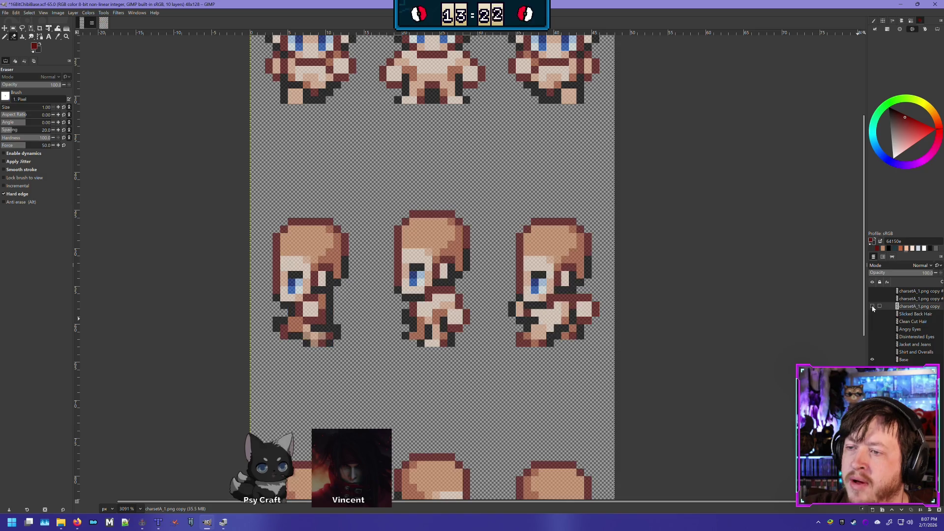
shift+click(873, 307)
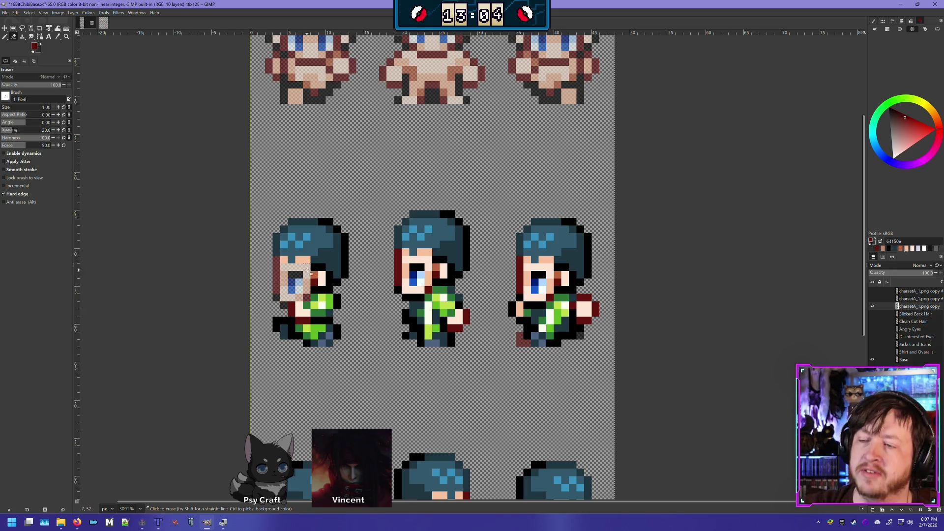
- Flick the blue-haired overlay off and on, then erase the green jacket from the left side-view sprite's chest
click(873, 307)
click(873, 306)
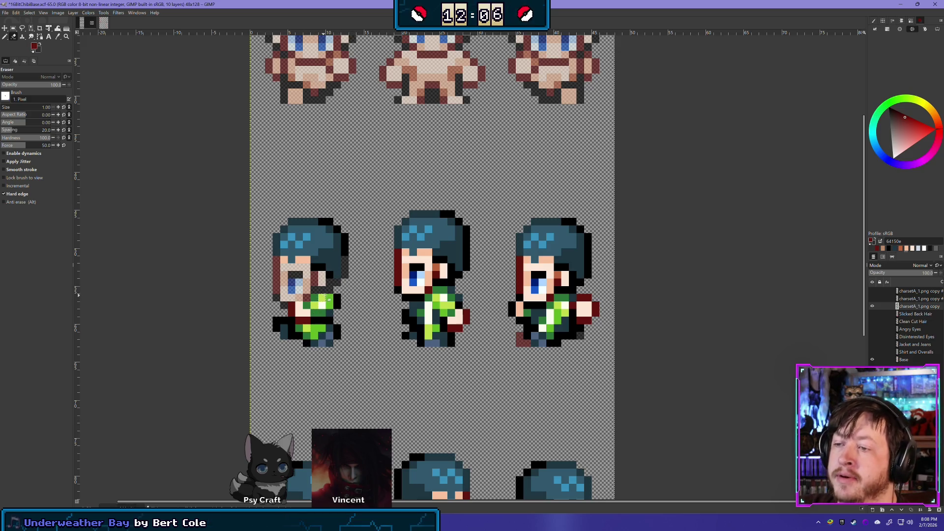
mouse_move(325, 298)
mouse_down()
mouse_move(340, 301)
mouse_move(300, 312)
mouse_move(330, 318)
mouse_move(310, 306)
mouse_move(322, 308)
mouse_move(281, 325)
mouse_move(330, 340)
mouse_move(297, 318)
mouse_up()
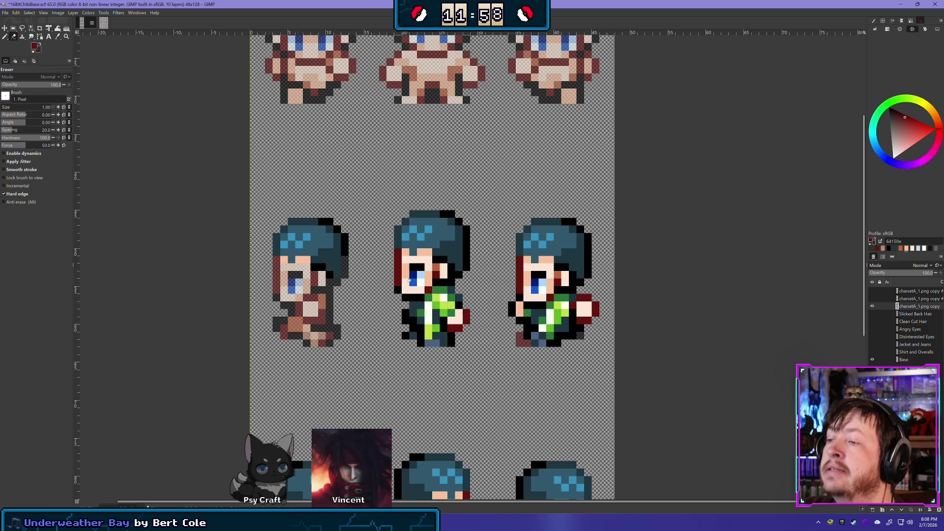
- Erase the middle sprite's hair-edge and face-side pixels, undoing one slip, and the right sprite's jacket
mouse_move(398, 258)
mouse_down()
mouse_move(401, 283)
mouse_move(412, 261)
mouse_move(423, 261)
mouse_move(416, 270)
mouse_move(429, 279)
mouse_move(410, 301)
mouse_move(429, 341)
mouse_move(427, 325)
mouse_move(438, 339)
mouse_move(444, 323)
mouse_move(464, 315)
mouse_move(429, 294)
mouse_move(450, 291)
mouse_move(456, 319)
mouse_up()
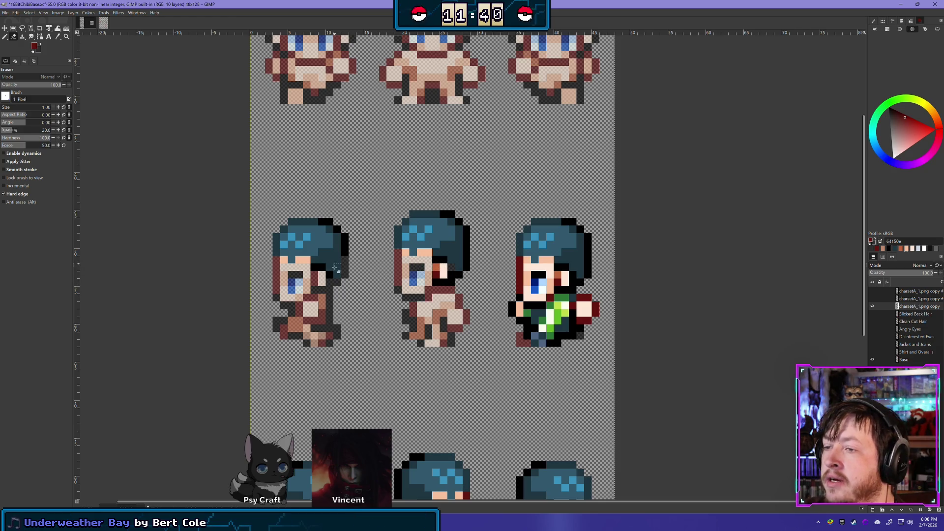
click(444, 270)
click(445, 281)
drag(467, 267, 467, 253)
key(ctrl+z)
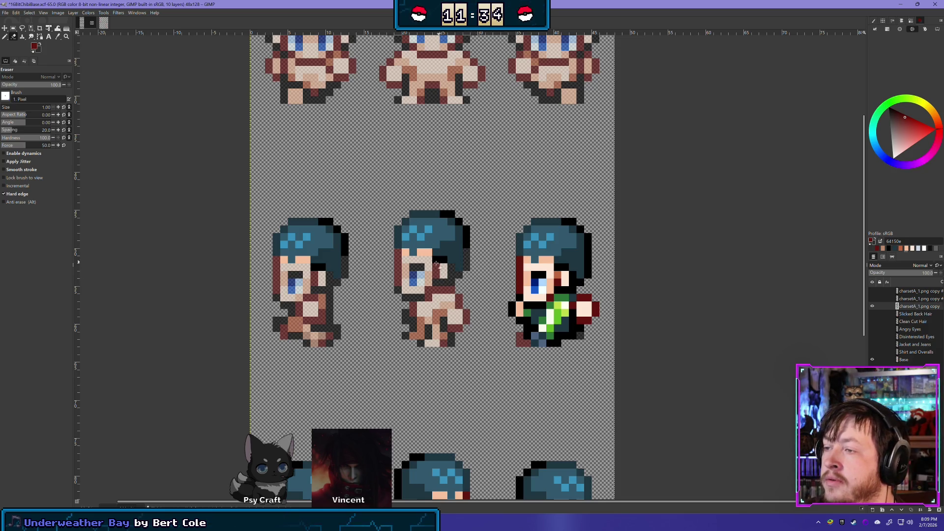
click(439, 262)
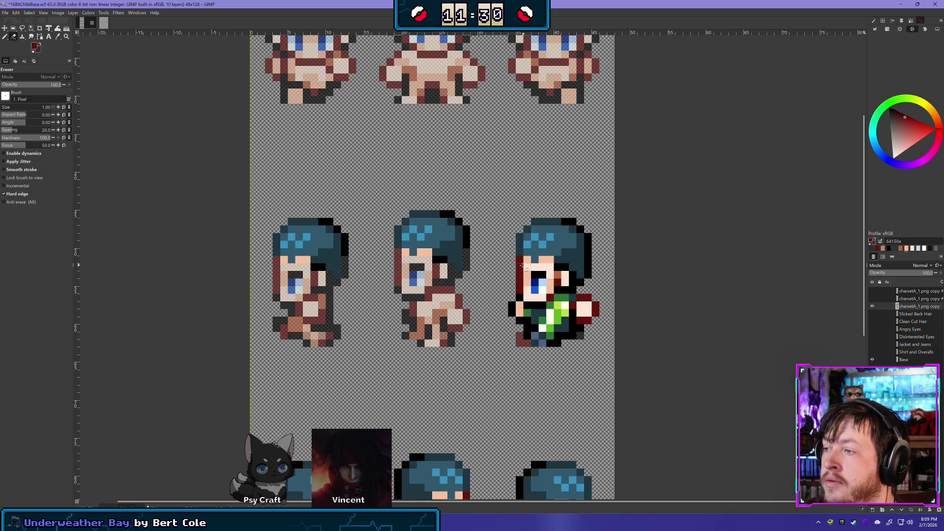
mouse_move(515, 308)
mouse_down()
mouse_move(537, 307)
mouse_move(531, 327)
mouse_move(550, 343)
mouse_move(594, 303)
mouse_move(577, 312)
mouse_move(561, 303)
mouse_move(550, 312)
mouse_move(566, 315)
mouse_move(541, 320)
mouse_up()
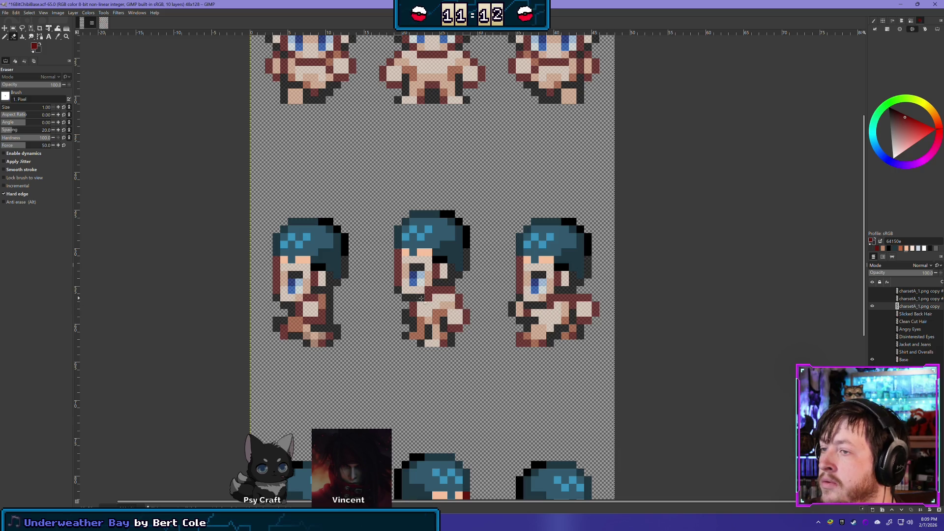
- Check against the Base layer, then erase the left sprite's face and arm pixels and the middle sprite's shirt and face edge
click(874, 361)
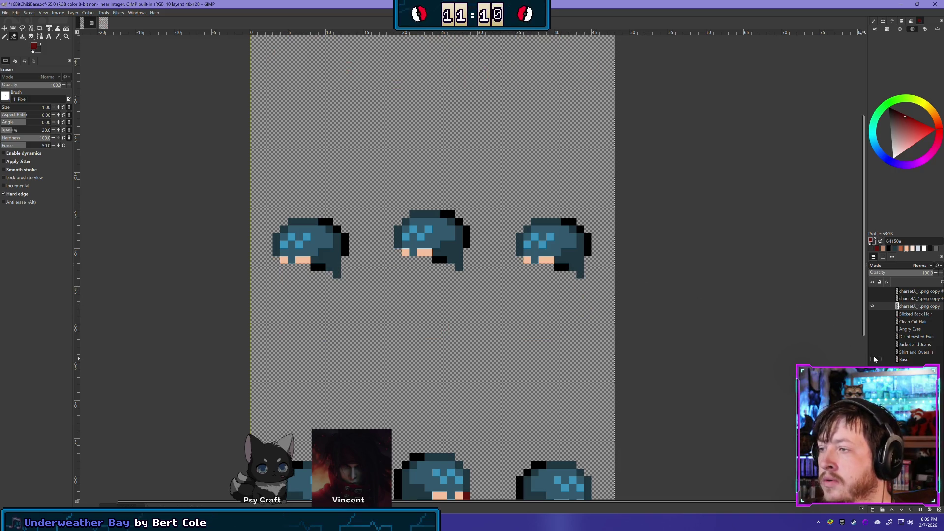
click(874, 360)
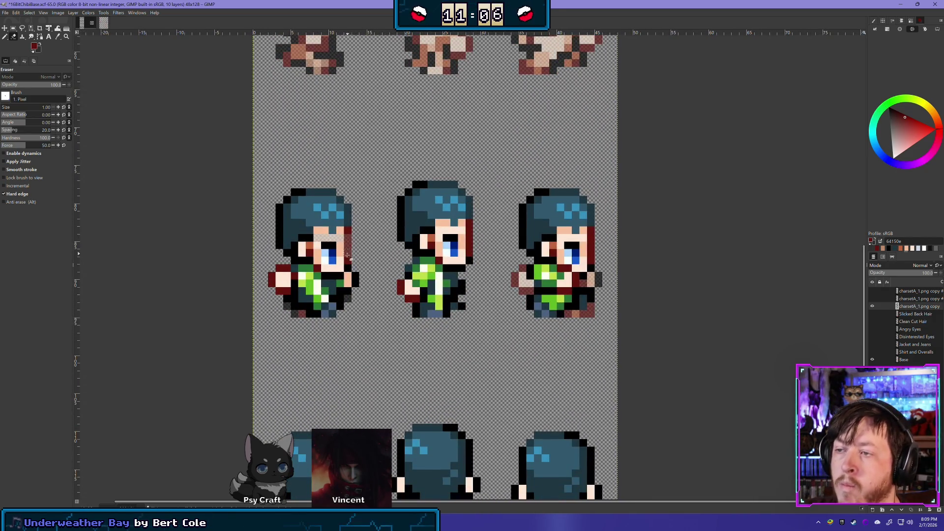
click(302, 248)
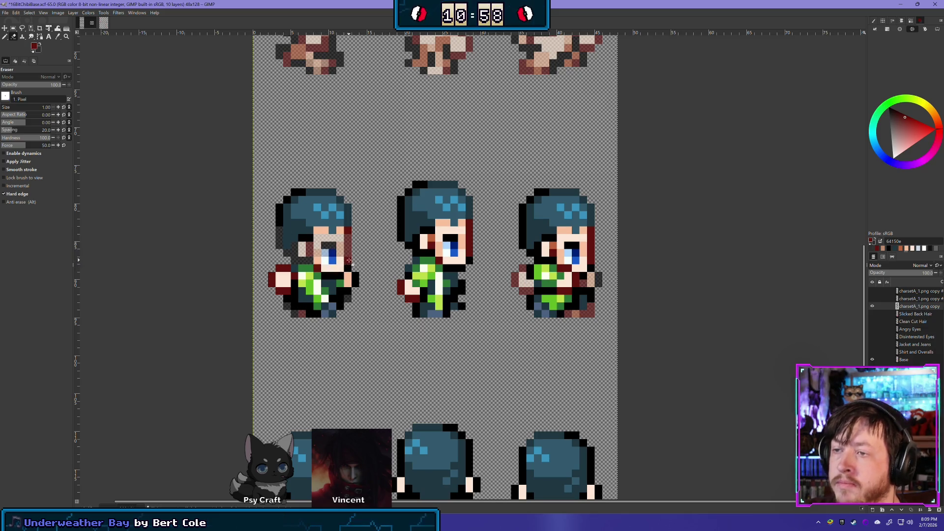
mouse_move(347, 281)
mouse_down()
mouse_move(279, 271)
mouse_move(288, 295)
mouse_move(322, 315)
mouse_move(356, 279)
mouse_move(312, 278)
mouse_move(340, 280)
mouse_up()
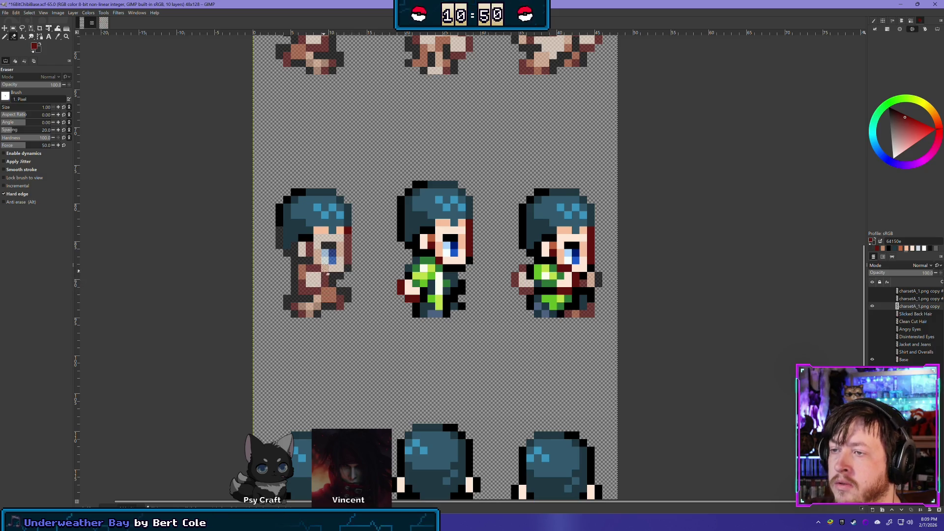
mouse_move(413, 320)
mouse_down()
mouse_move(401, 286)
mouse_move(418, 270)
mouse_move(410, 295)
mouse_move(422, 306)
mouse_move(460, 306)
mouse_move(439, 286)
mouse_up()
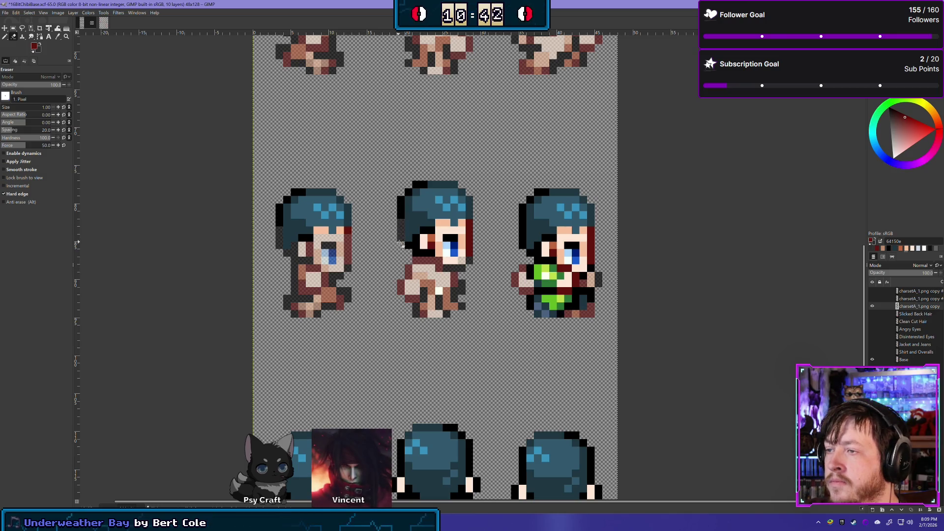
drag(417, 244, 427, 248)
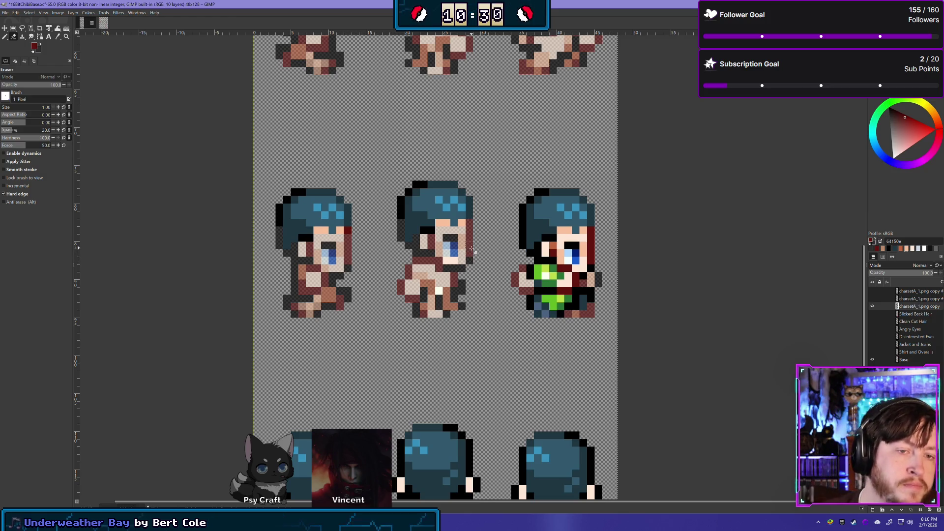
- Erase the right sprite's green shirt, blue legs and stray eye and edge pixels, then compare by toggling the hair and Base layers
mouse_move(529, 302)
mouse_down()
mouse_move(536, 310)
mouse_move(566, 295)
mouse_move(533, 268)
mouse_move(548, 275)
mouse_move(548, 293)
mouse_move(583, 307)
mouse_move(581, 293)
mouse_up()
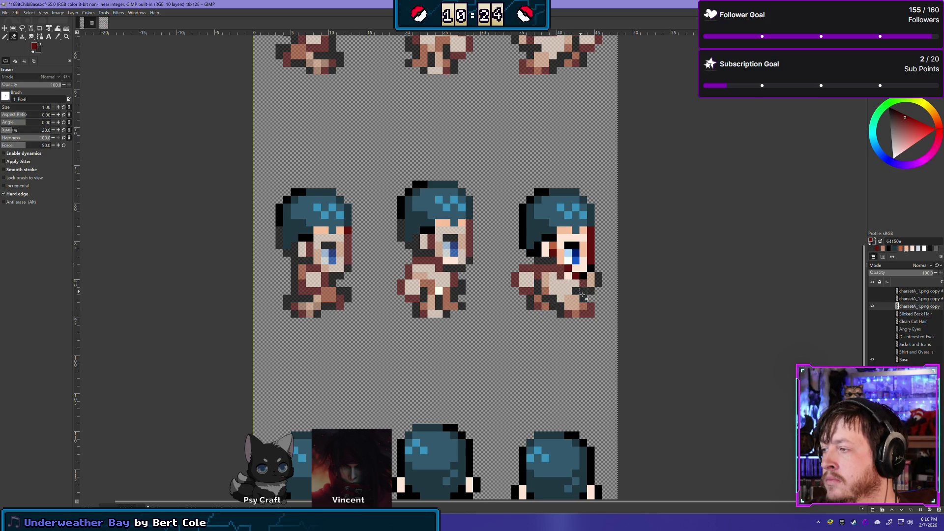
drag(553, 252, 528, 253)
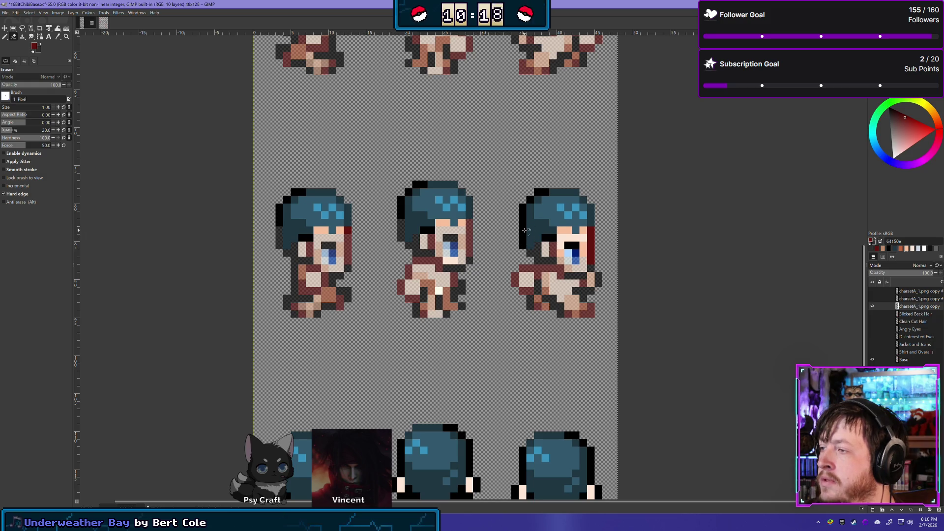
mouse_move(565, 244)
mouse_down()
mouse_move(593, 244)
mouse_move(591, 231)
mouse_move(583, 262)
mouse_up()
click(591, 260)
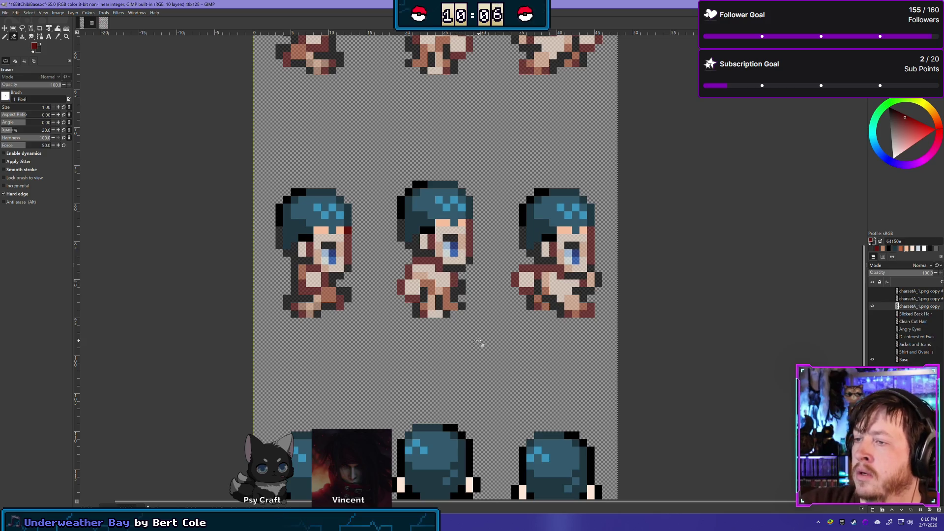
click(873, 306)
click(873, 306)
click(872, 359)
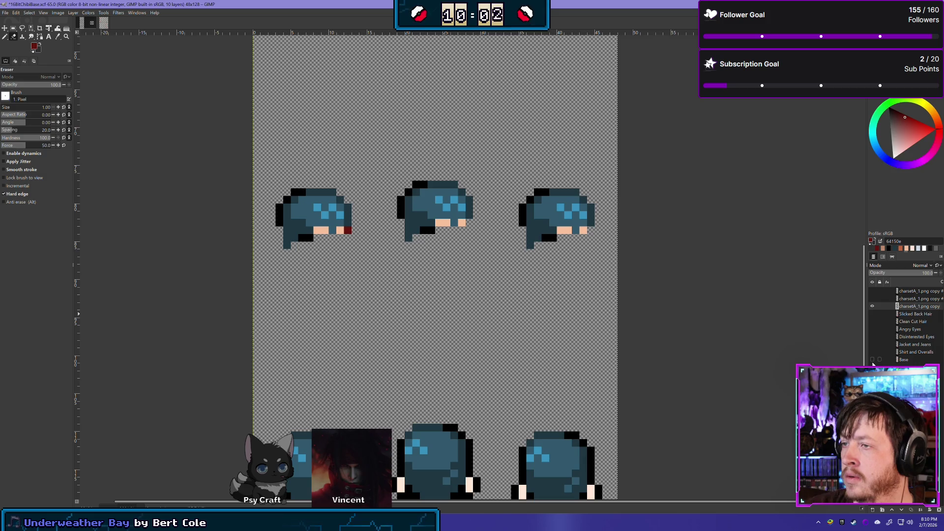
click(873, 359)
click(873, 360)
click(873, 360)
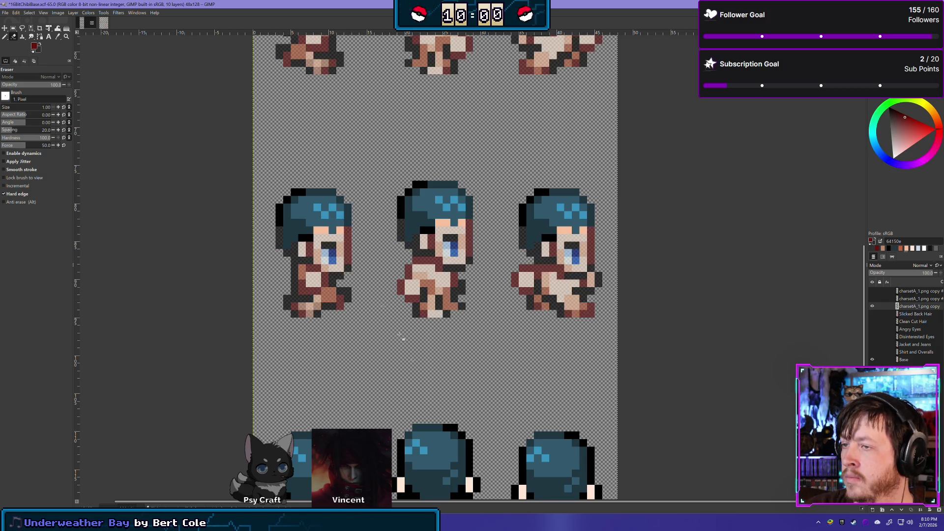
- Erase the back-view sprites' clothing: left outline and hands, middle shirt and trousers, right shirt and shoulder pixels
scroll(386, 310, down, 5)
mouse_move(294, 269)
mouse_down()
mouse_move(294, 252)
mouse_move(294, 311)
mouse_move(305, 327)
mouse_move(335, 334)
mouse_move(325, 327)
mouse_move(318, 336)
mouse_move(347, 332)
mouse_move(372, 306)
mouse_move(300, 291)
mouse_move(350, 305)
mouse_move(315, 308)
mouse_move(359, 310)
mouse_up()
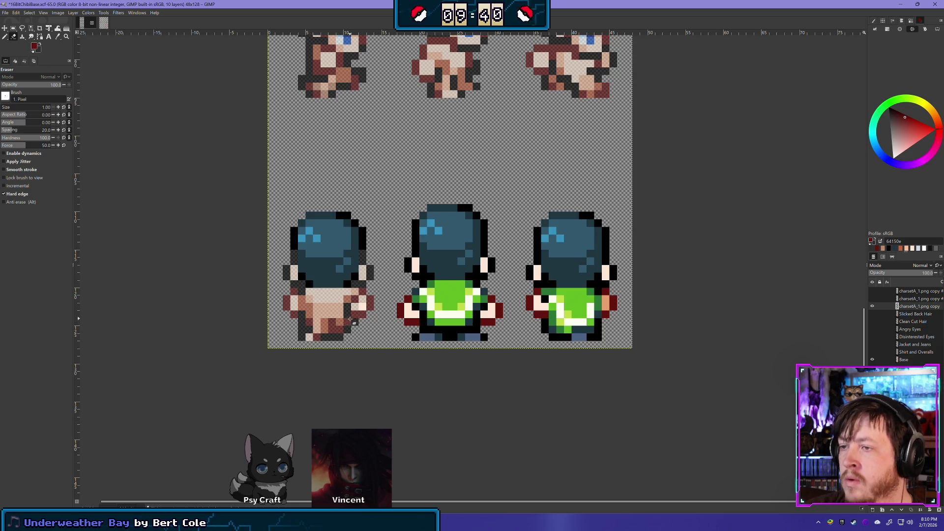
mouse_move(410, 320)
mouse_down()
mouse_move(433, 310)
mouse_move(437, 335)
mouse_move(483, 342)
mouse_move(450, 315)
mouse_move(479, 283)
mouse_move(424, 288)
mouse_move(404, 301)
mouse_move(409, 317)
mouse_move(450, 337)
mouse_move(446, 298)
mouse_move(474, 298)
mouse_move(492, 301)
mouse_move(485, 322)
mouse_move(498, 329)
mouse_up()
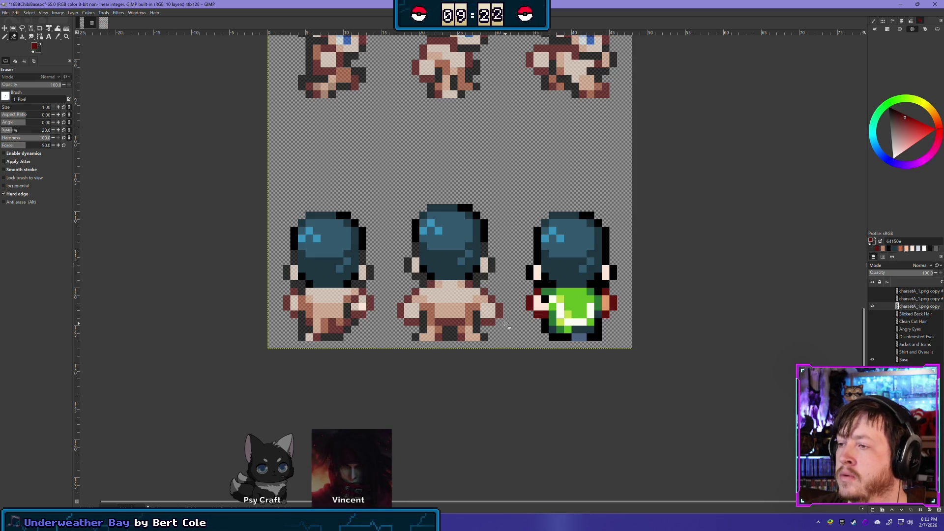
mouse_move(536, 333)
mouse_down()
mouse_move(595, 330)
mouse_move(576, 325)
mouse_move(596, 293)
mouse_move(539, 298)
mouse_move(581, 295)
mouse_move(543, 315)
mouse_move(577, 337)
mouse_move(608, 295)
mouse_move(600, 318)
mouse_move(615, 309)
mouse_move(608, 272)
mouse_up()
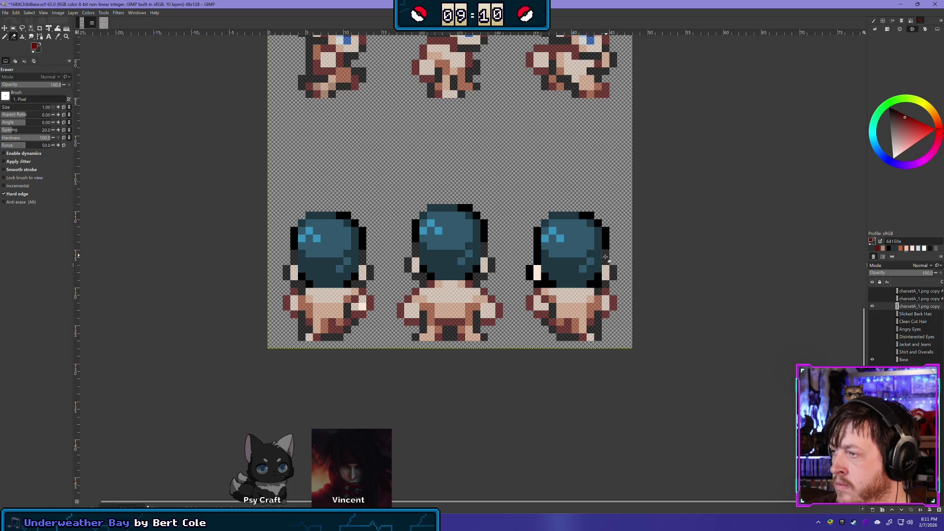
drag(537, 266, 561, 306)
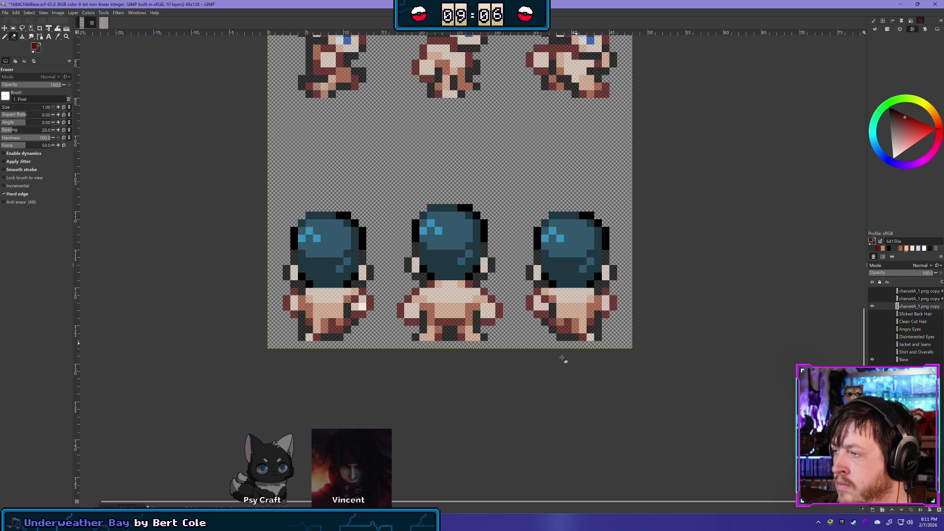
- Check the hair against the Base body, then rename the blue hair layer to 'Clean Shaved Hair'
click(872, 360)
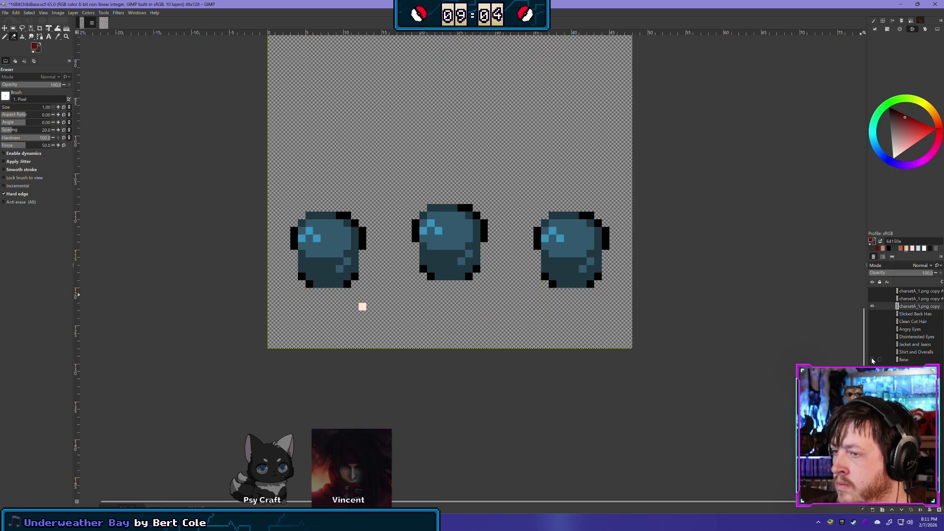
click(873, 360)
click(872, 360)
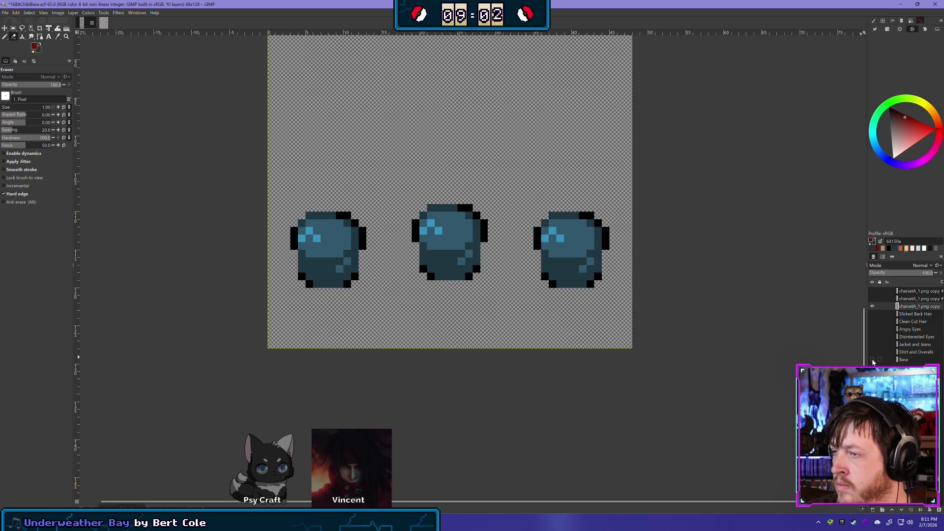
click(872, 360)
scroll(570, 220, down, 3)
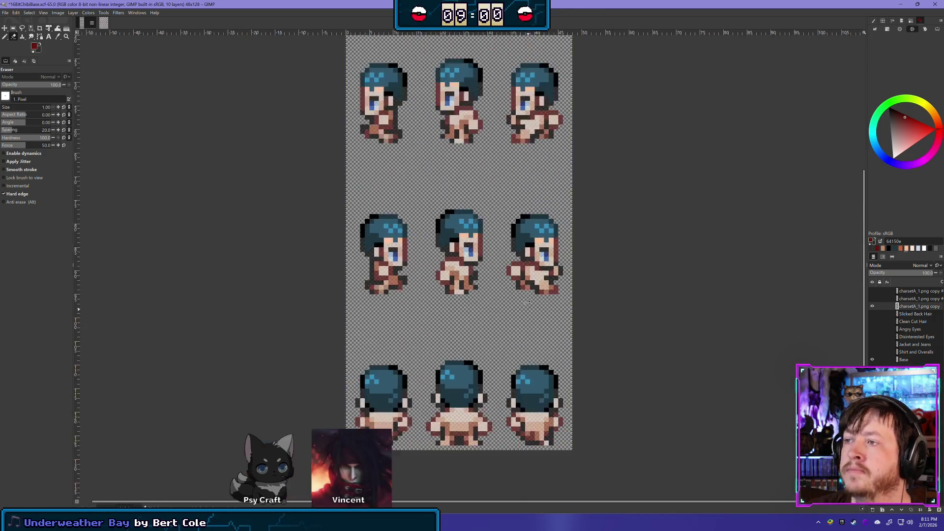
scroll(570, 220, up, 2)
scroll(570, 219, right, 2)
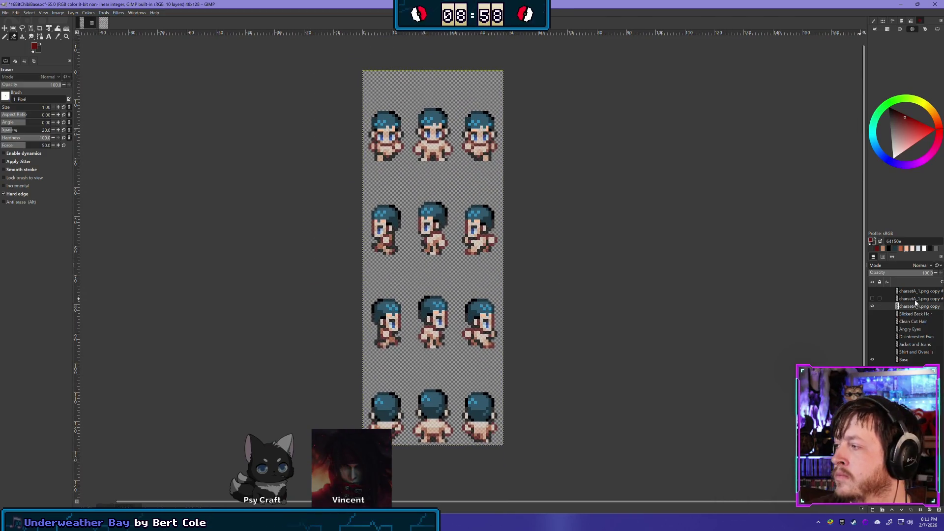
double_click(917, 307)
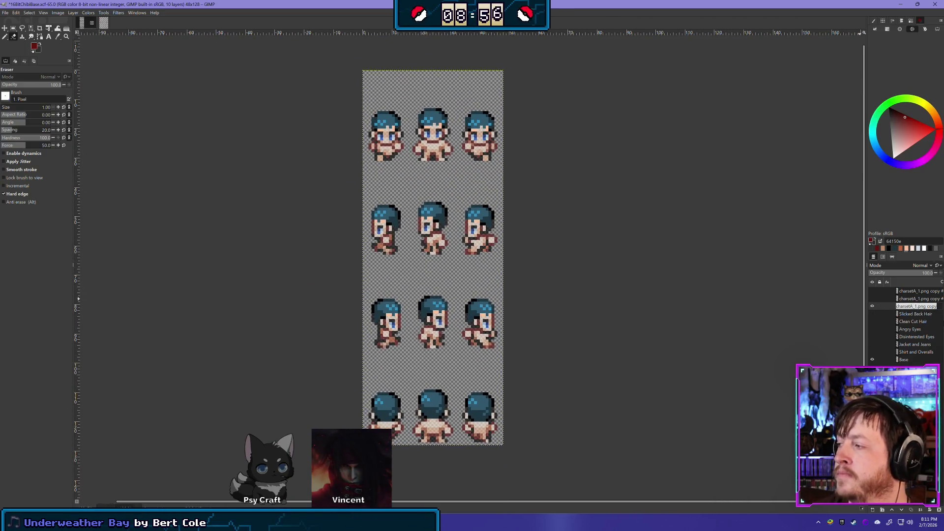
text(Clean)
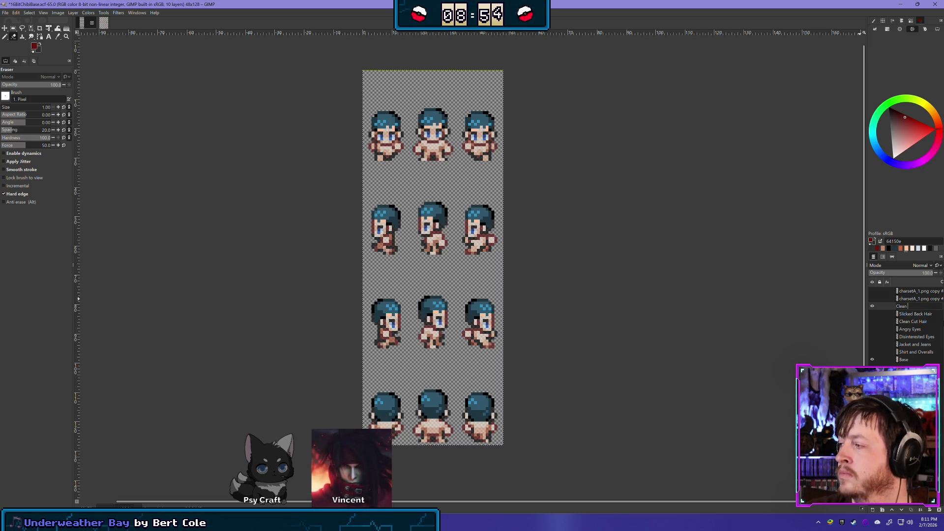
text( Shaved Hair)
key(Return)
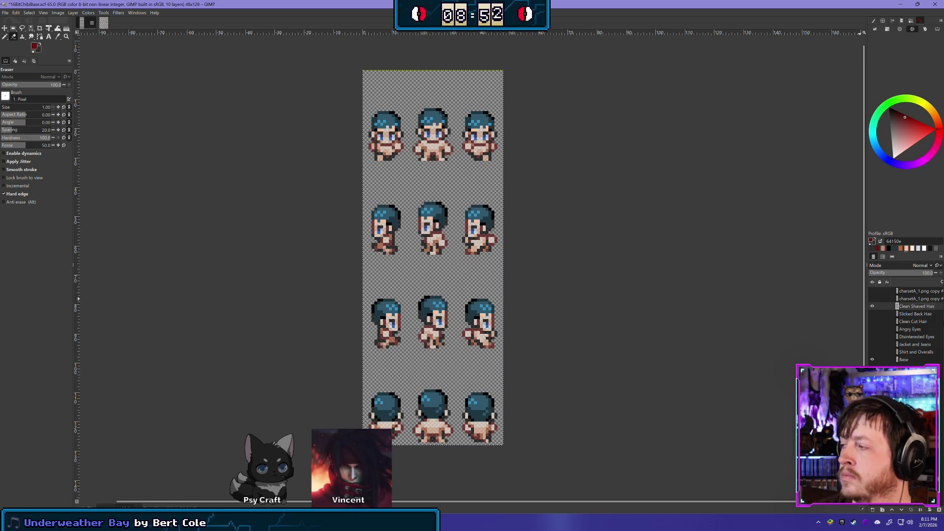
- Hide Clean Shaved Hair, move it between Clean Cut Hair and Slicked Back Hair, and show and select the second charset copy
click(873, 306)
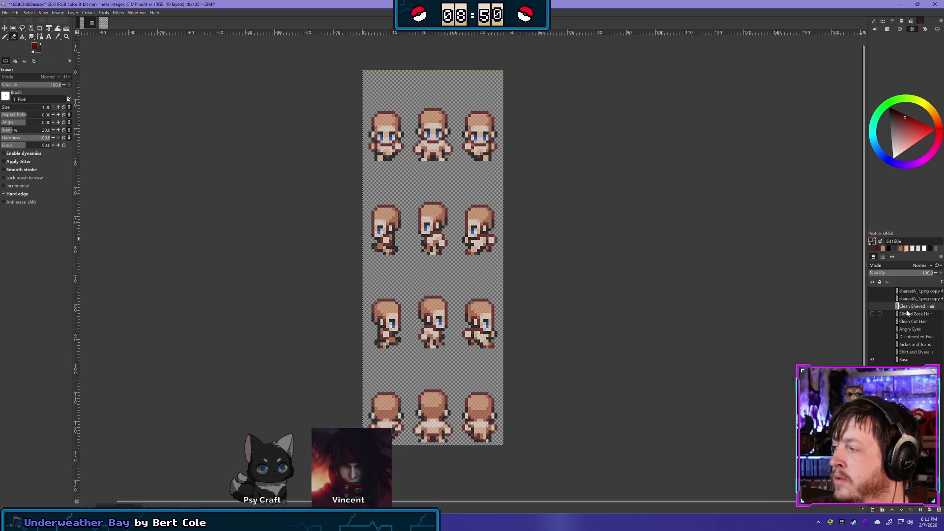
drag(914, 307, 916, 322)
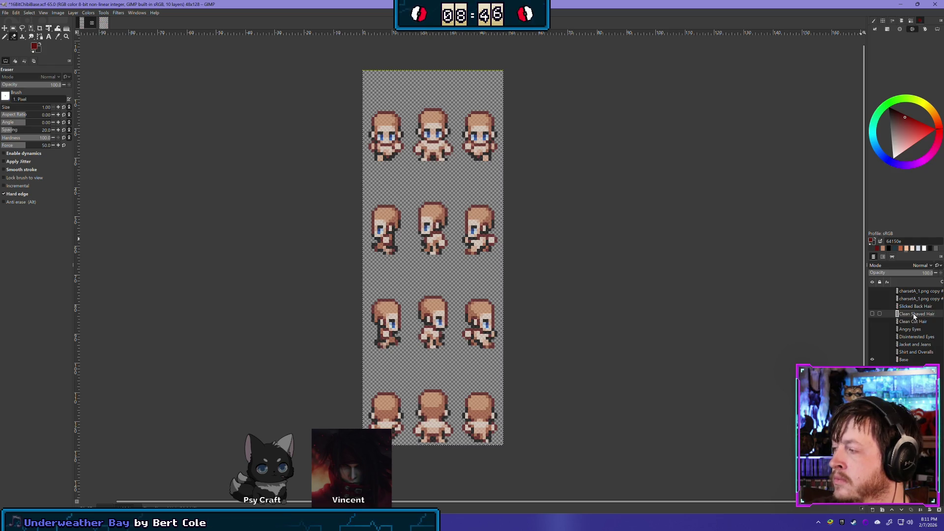
mouse_move(914, 321)
mouse_down()
mouse_move(914, 305)
mouse_move(919, 329)
mouse_up()
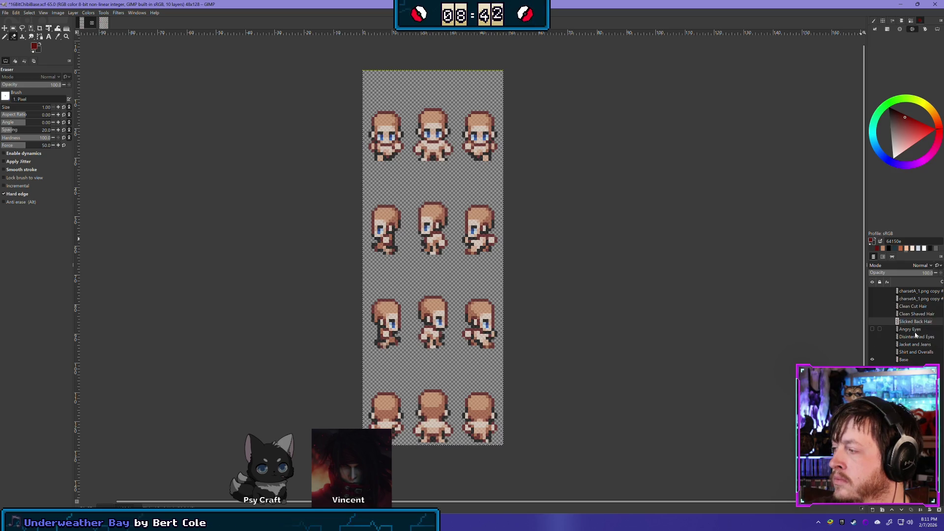
click(873, 298)
click(911, 300)
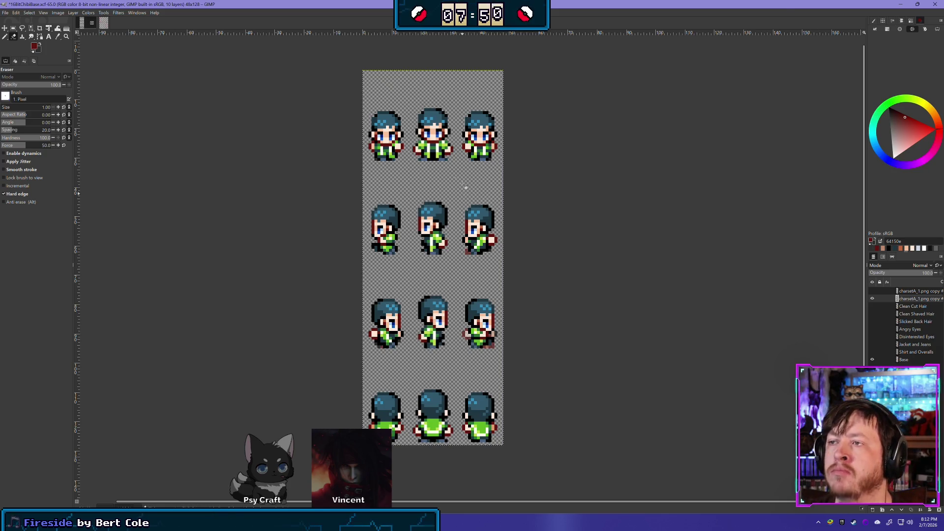
- Delete the extra charsetA_1.png copy layer, leaving nine layers, and zoom in on the first row
click(914, 291)
click(939, 512)
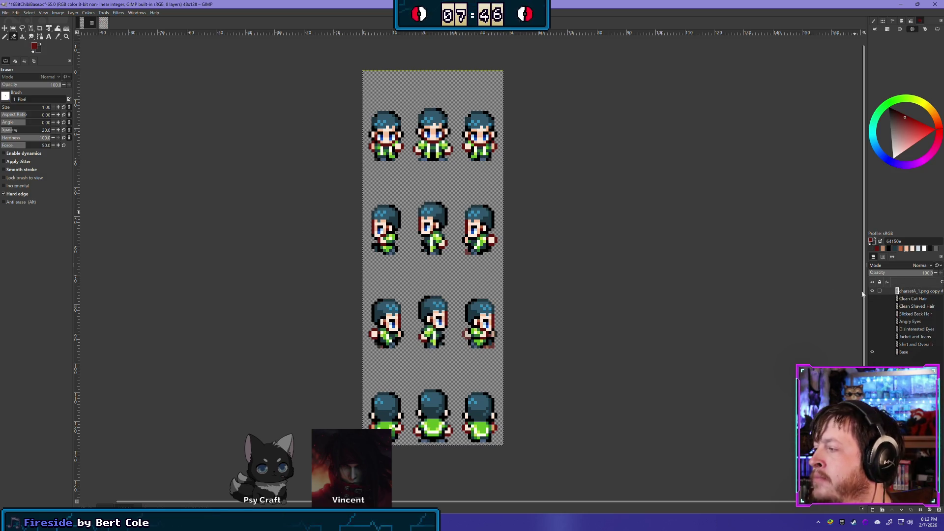
scroll(503, 105, up, 5)
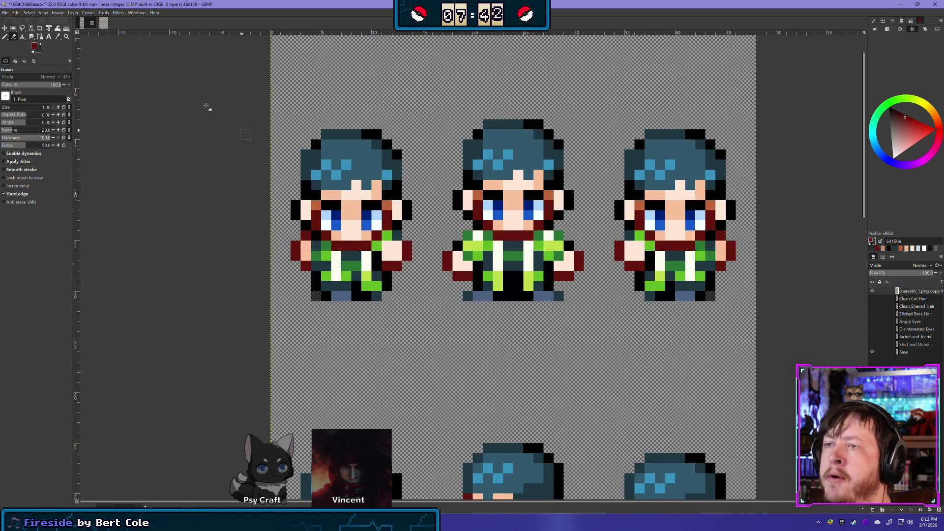
- Clear the blue hair off the top-row heads with a rectangle selection and Delete, then deselect
click(11, 28)
mouse_move(210, 89)
mouse_down()
mouse_move(408, 201)
mouse_move(758, 229)
mouse_up()
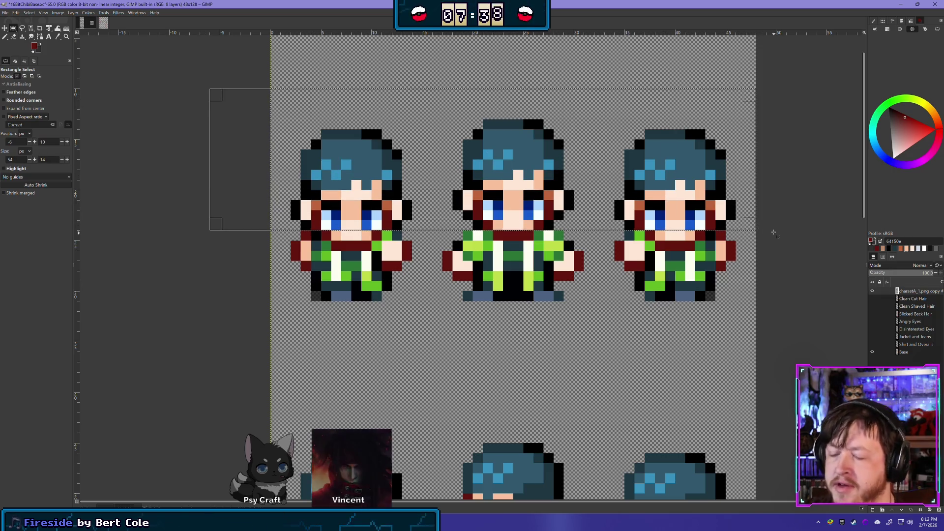
key(Delete)
click(207, 241)
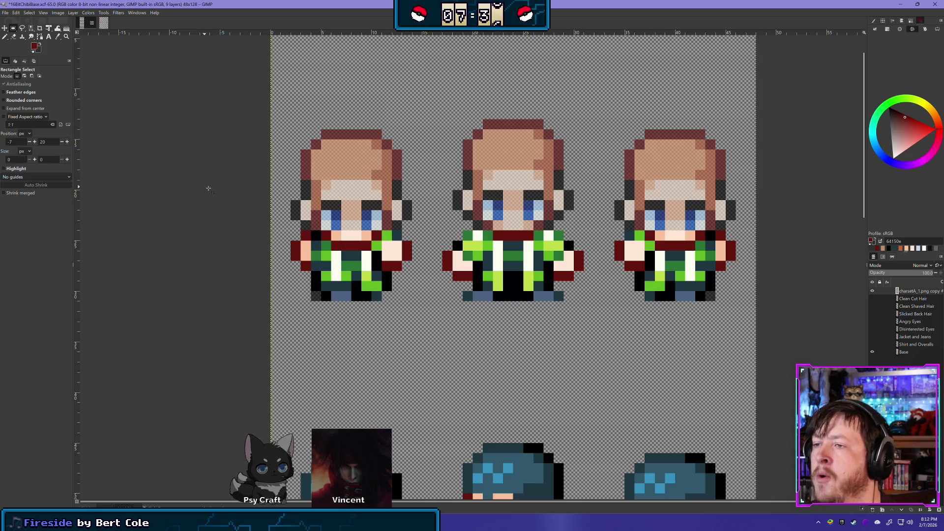
- Erase stray arm, shoulder and jacket-edge pixels on the left sprite, undoing one slip, and on the middle sprite's arm
click(13, 36)
mouse_move(305, 241)
mouse_down()
mouse_move(305, 268)
mouse_move(299, 254)
mouse_up()
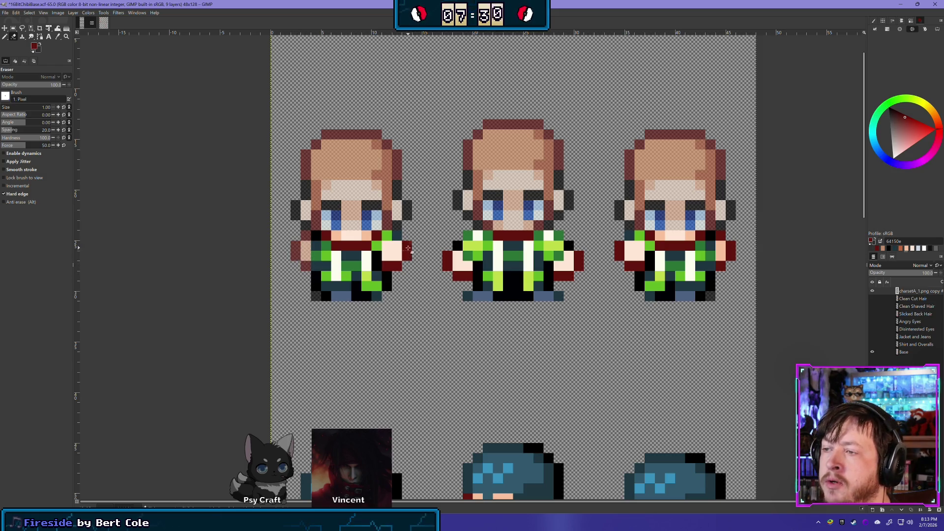
click(397, 254)
drag(397, 254, 387, 246)
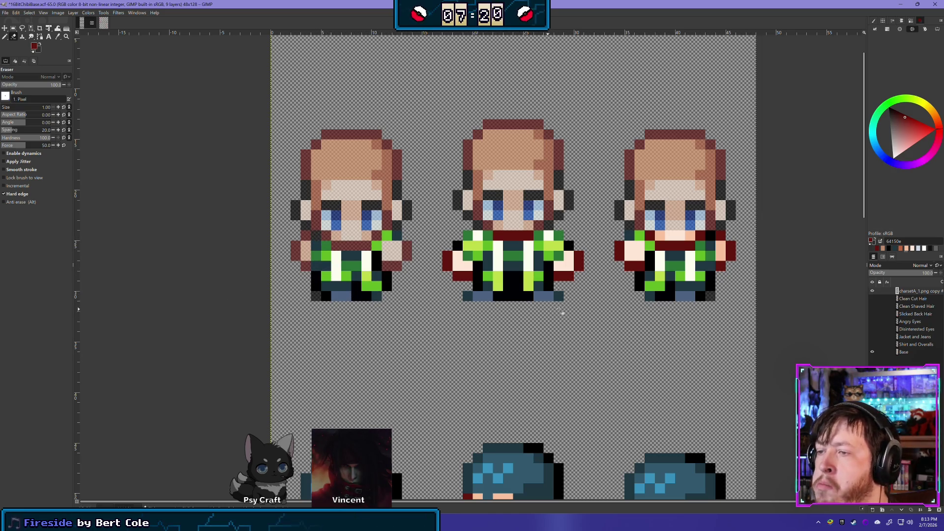
key(ctrl+z)
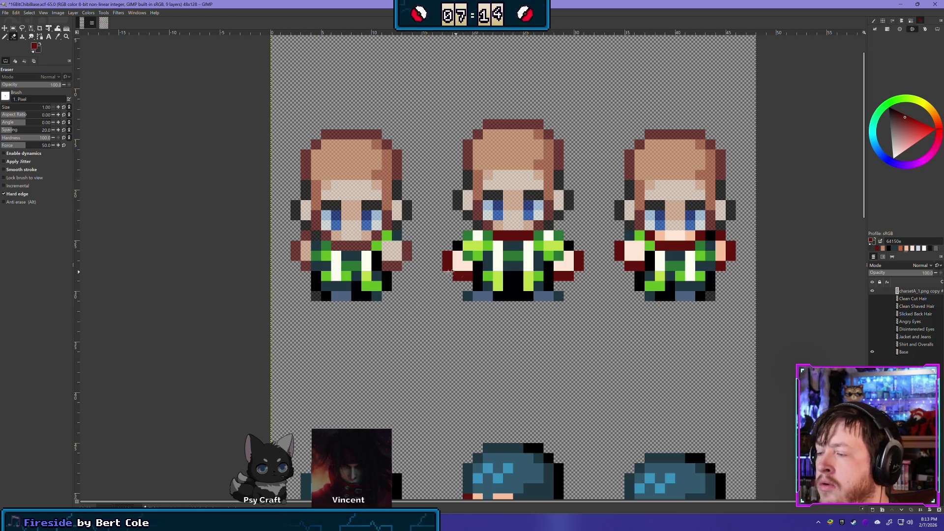
click(873, 352)
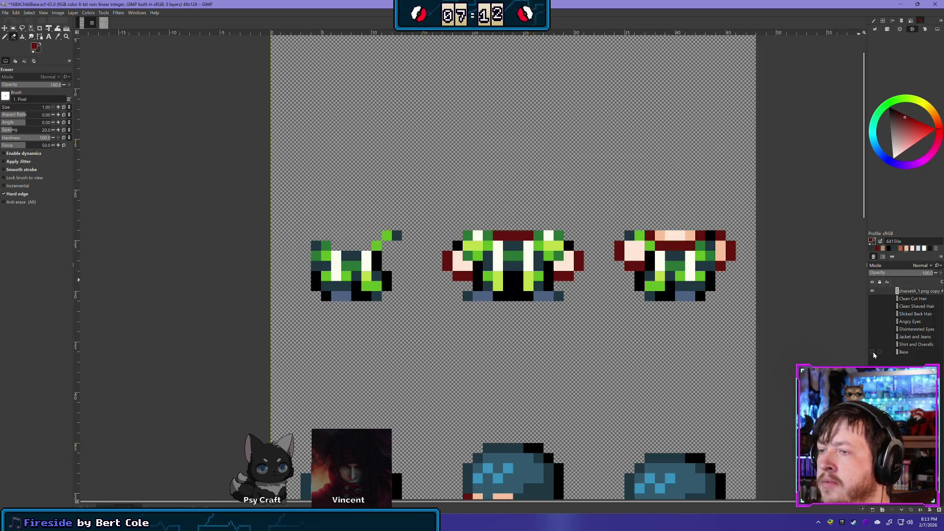
click(873, 352)
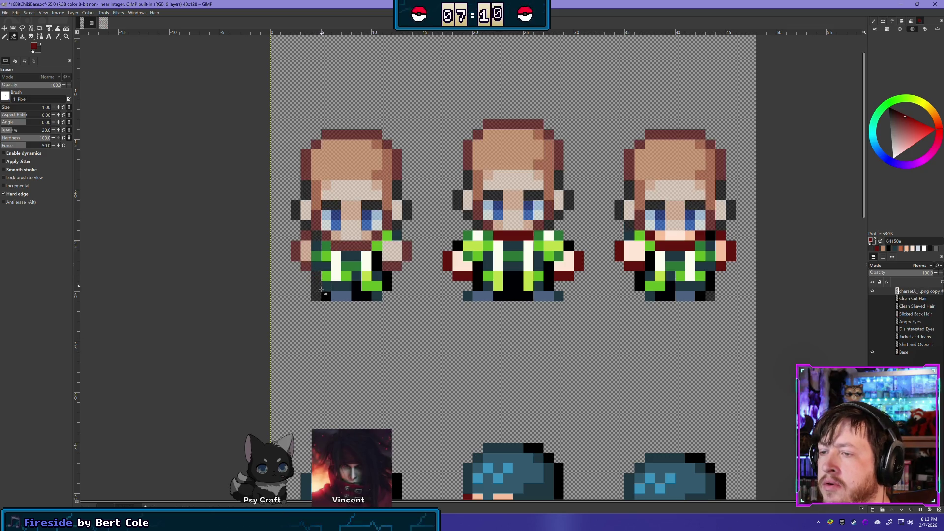
click(357, 296)
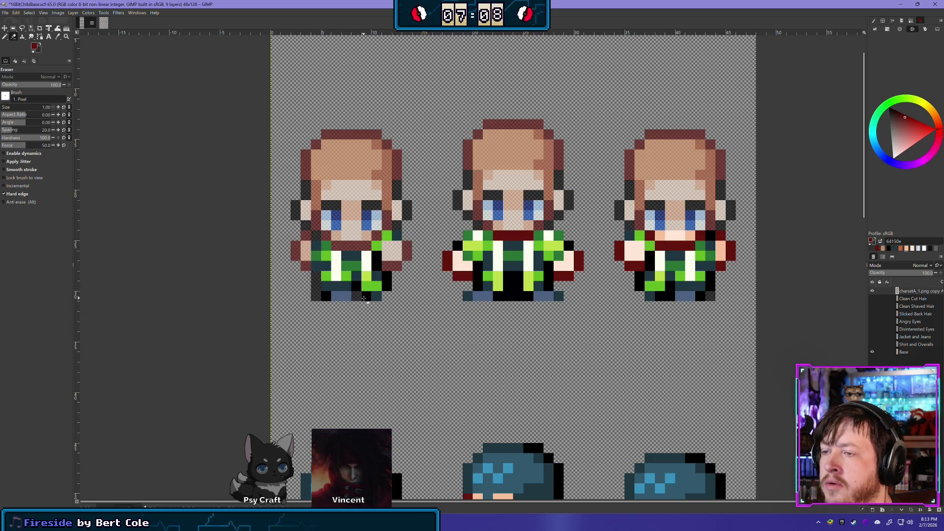
click(357, 286)
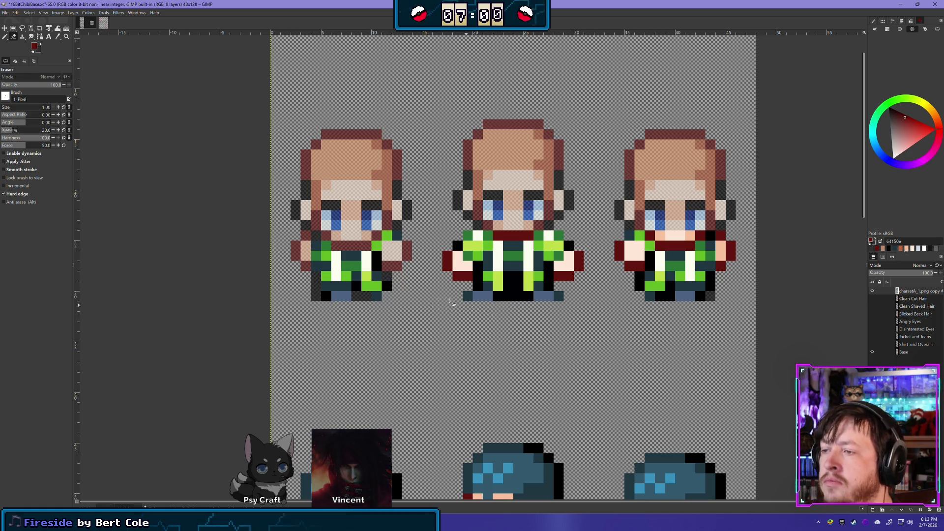
click(453, 258)
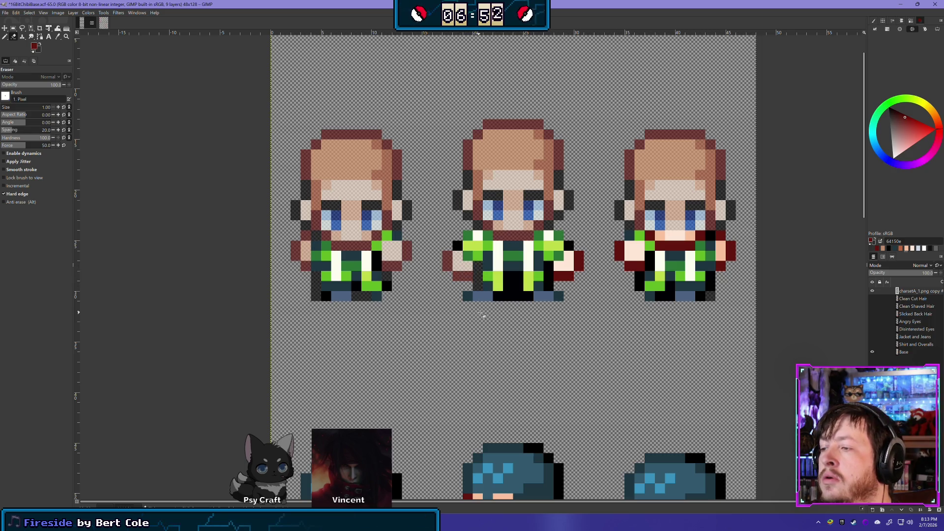
- Erase the black pixels along the middle sprite's bottom edge, undoing a shoulder erase
drag(498, 296, 508, 296)
click(517, 296)
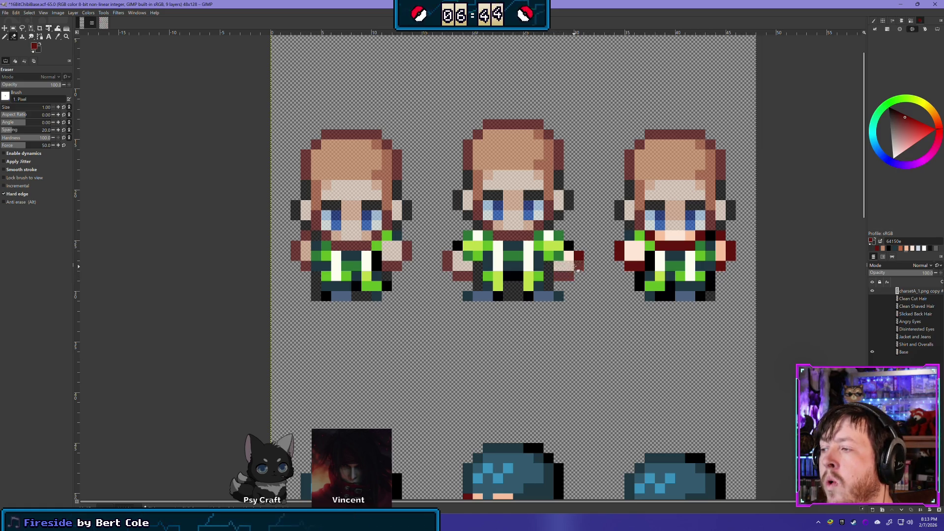
click(457, 246)
key(ctrl+z)
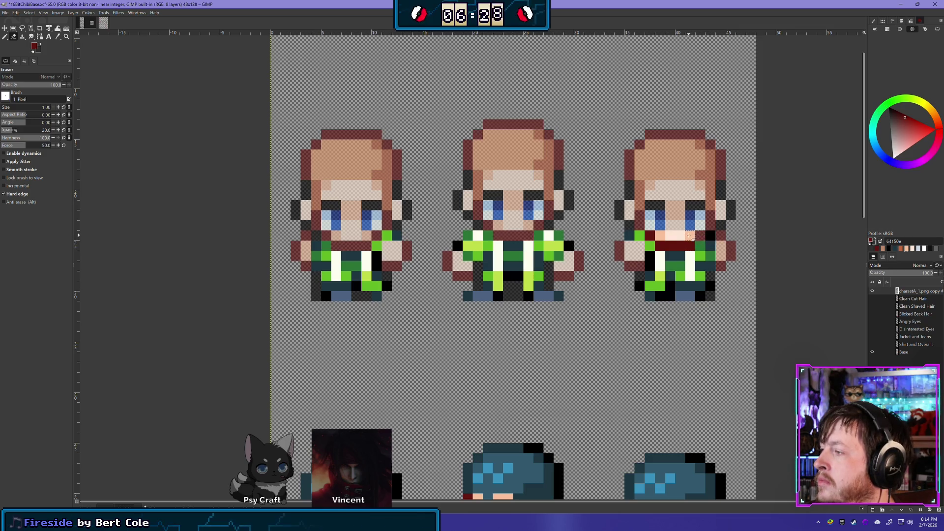
- Erase the pale row across the right sprite's chest, then toggle the Base layer to check and leave it visible
click(699, 236)
click(650, 245)
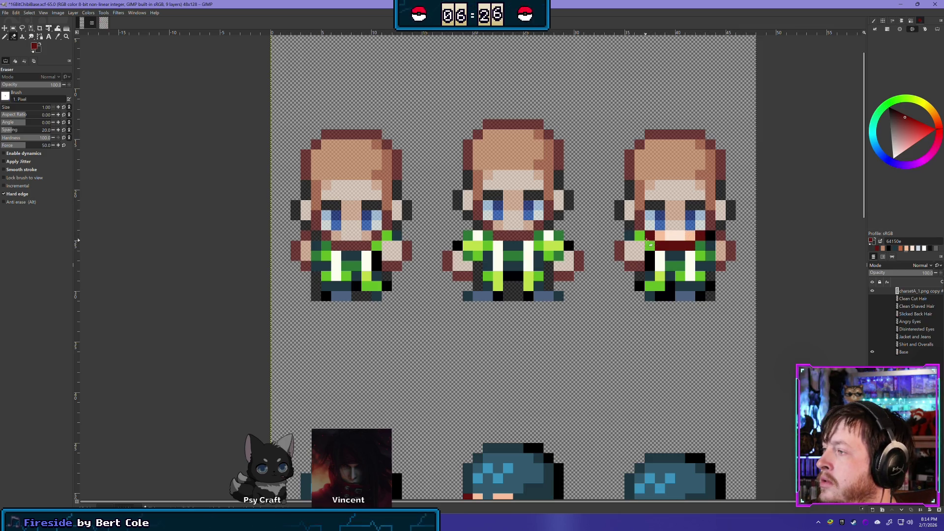
mouse_move(648, 236)
mouse_down()
mouse_move(712, 237)
mouse_move(655, 245)
mouse_up()
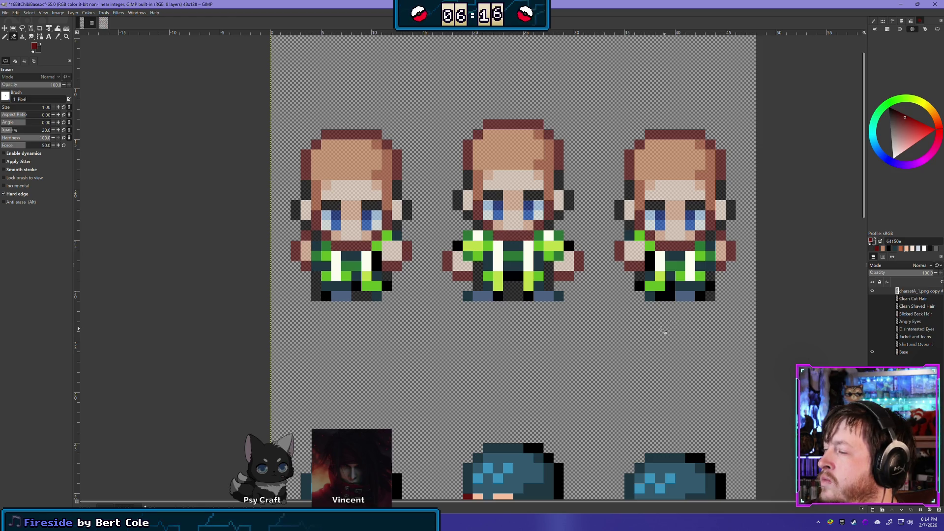
shift+click(873, 352)
shift+click(873, 352)
click(873, 352)
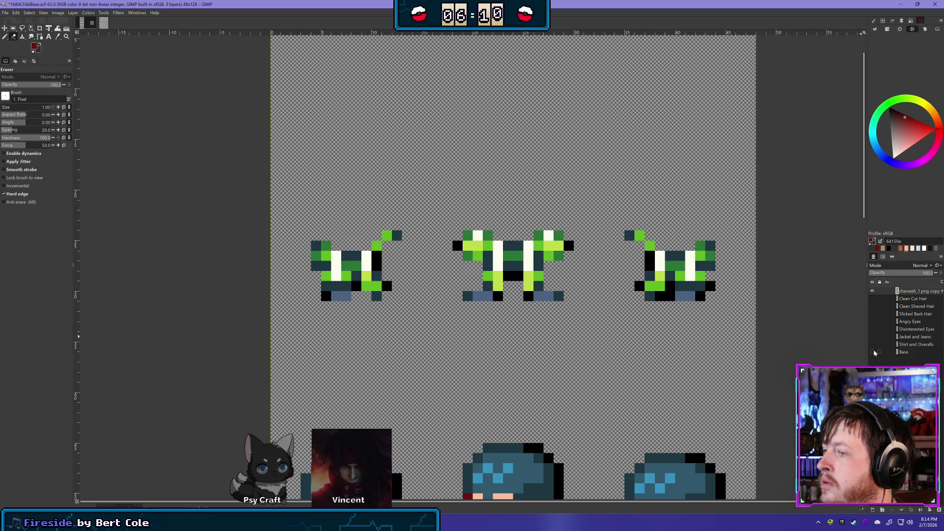
click(874, 353)
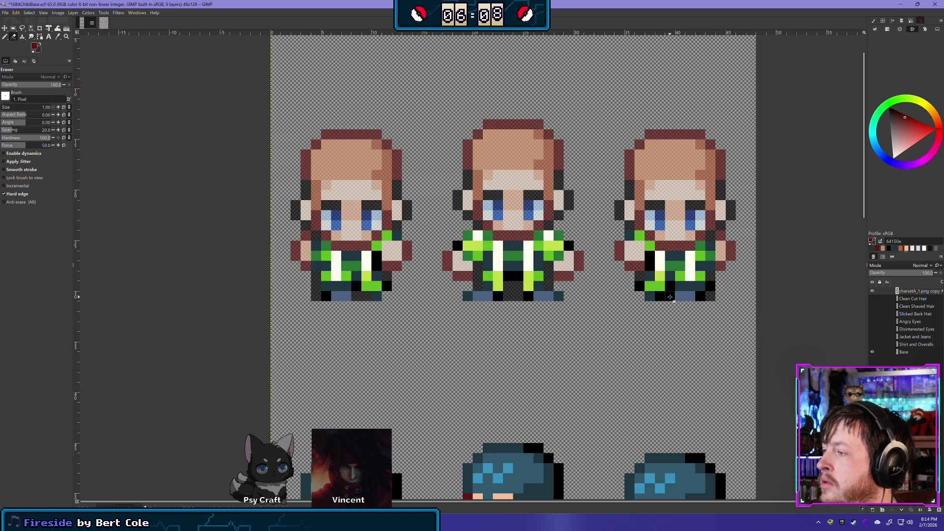
- Clear the blue hair from the side-view sprites' heads with a rectangle selection
scroll(595, 295, down, 2)
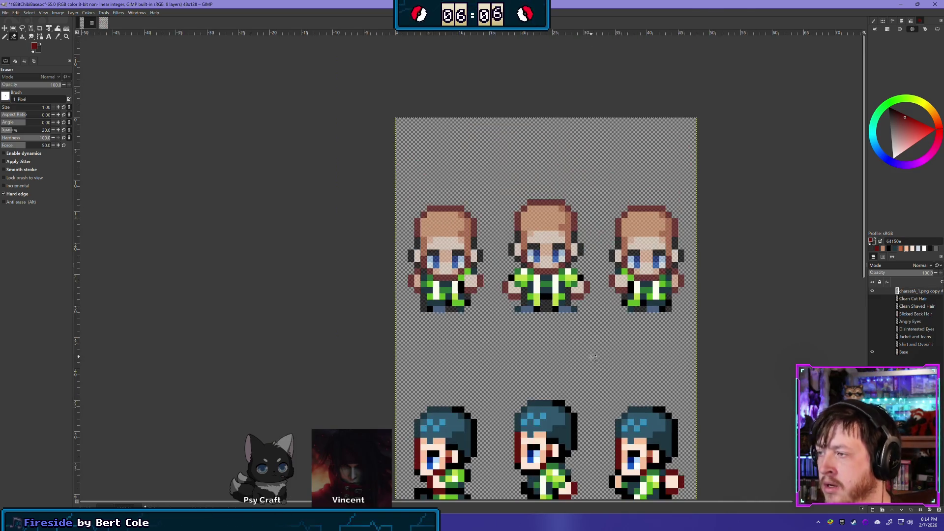
scroll(593, 357, down, 5)
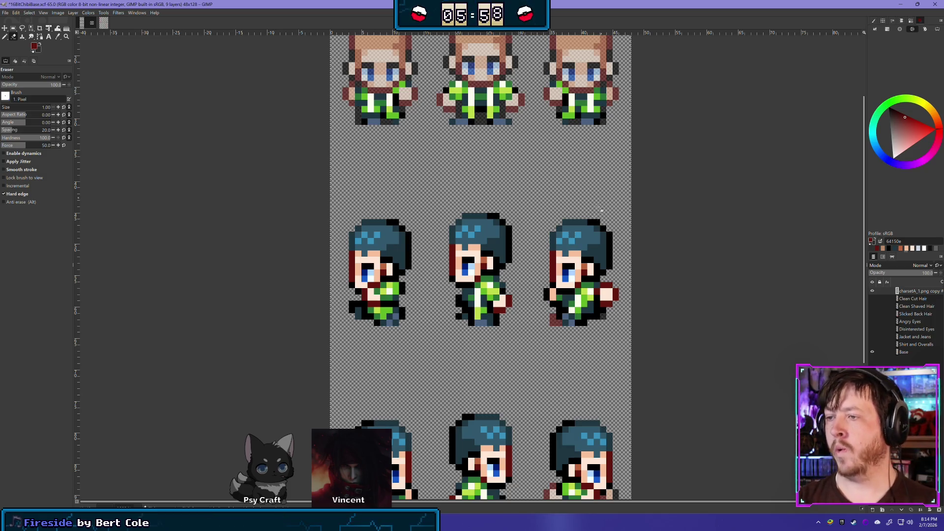
scroll(384, 295, up, 3)
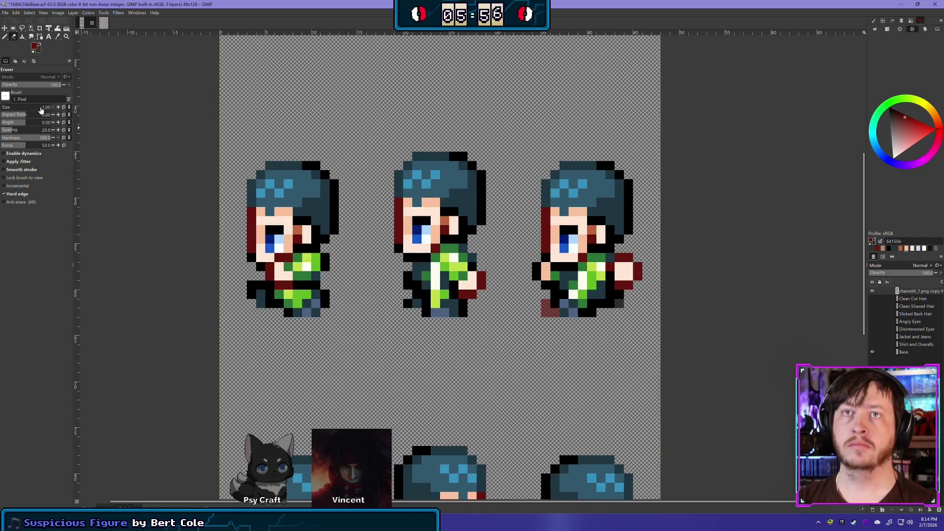
click(13, 28)
mouse_move(220, 106)
mouse_down()
mouse_move(443, 217)
mouse_move(660, 244)
mouse_up()
key(Delete)
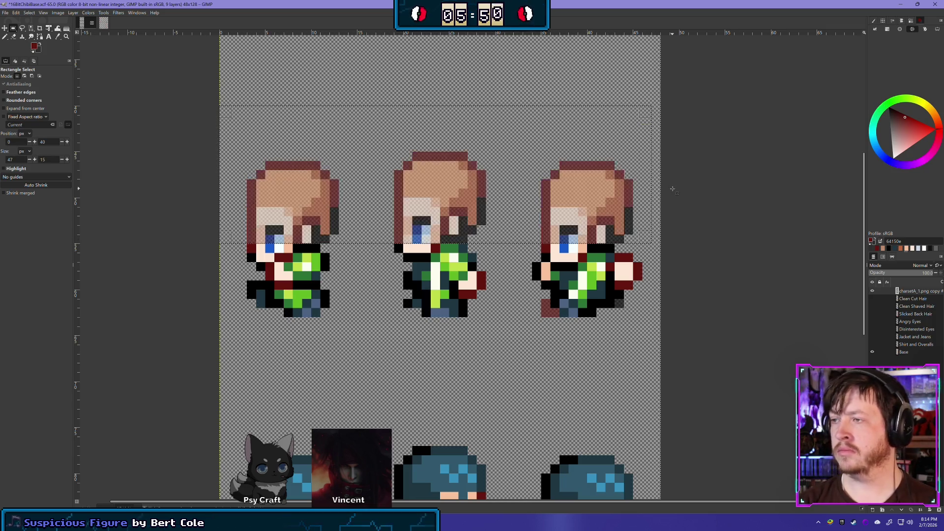
- Drop the selection and erase a stray dark red pixel on the left sprite's shoulder
click(14, 36)
key(ctrl+shift+a)
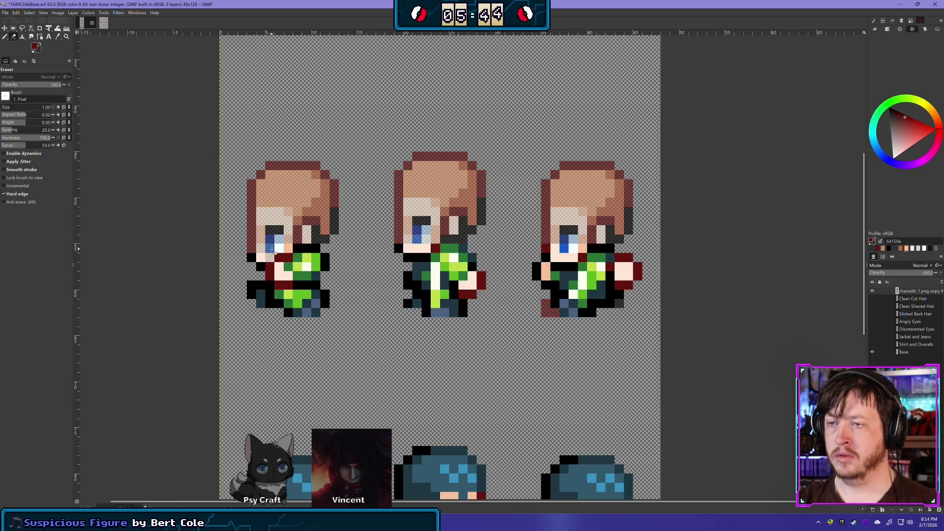
click(287, 258)
key(ctrl+z)
key(ctrl+z)
key(ctrl+z)
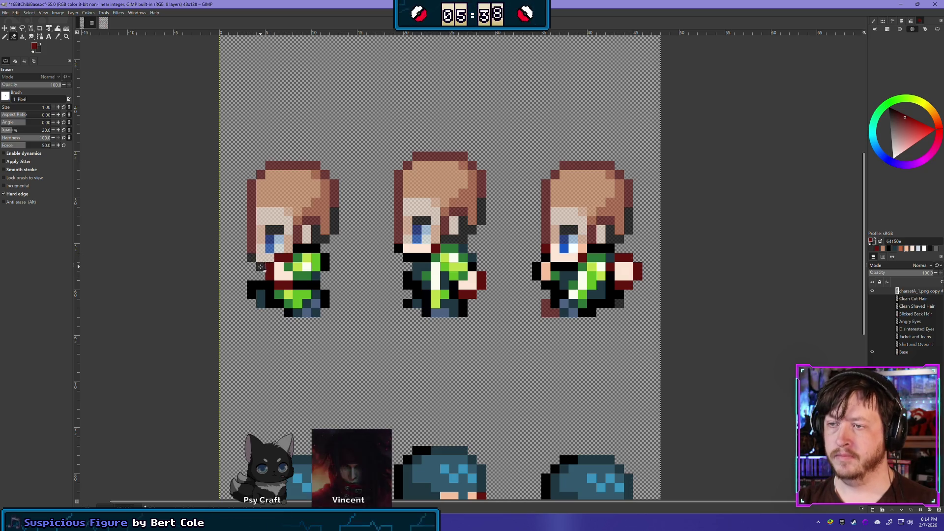
click(270, 302)
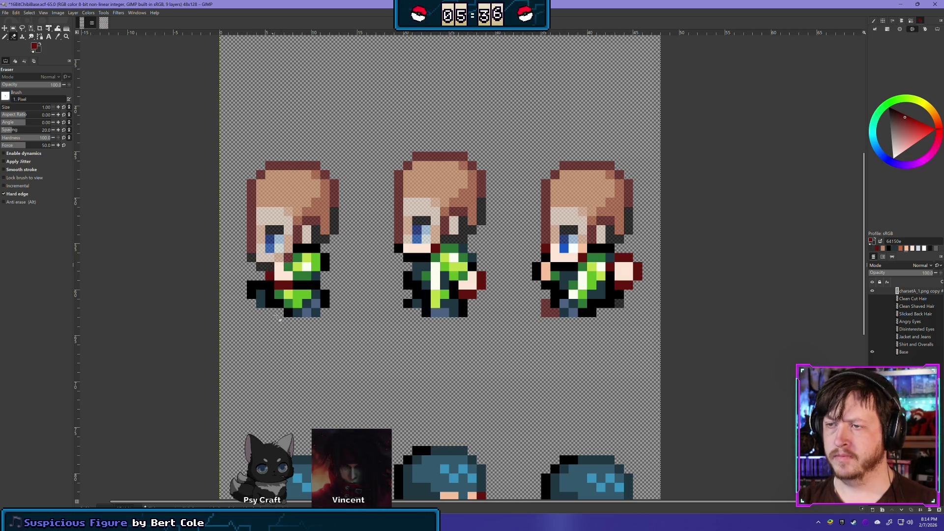
key(ctrl+z)
key(ctrl+z)
key(ctrl+z)
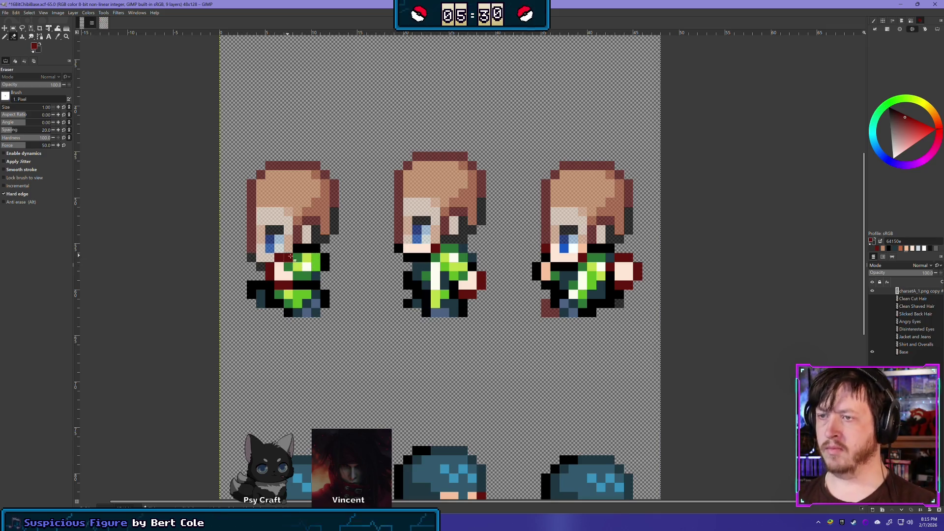
click(280, 257)
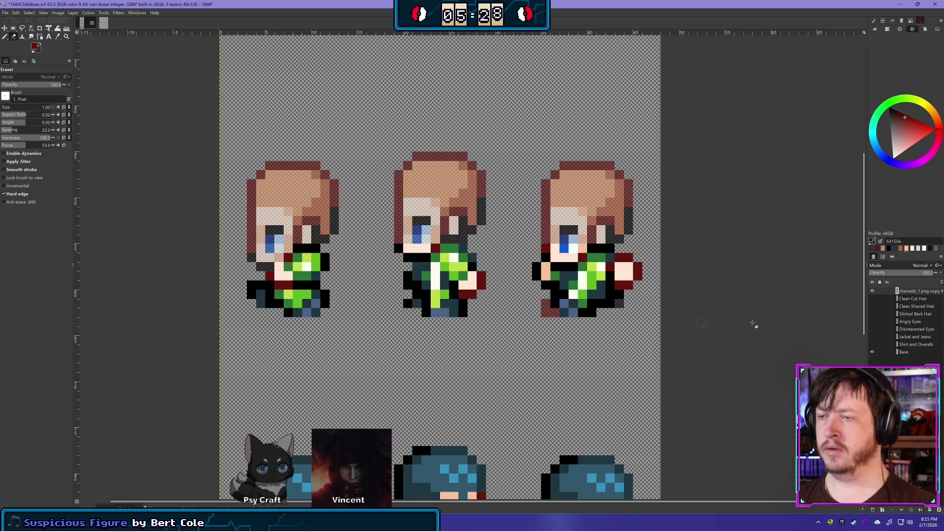
- Keep the Base layer's opacity at 64
click(883, 352)
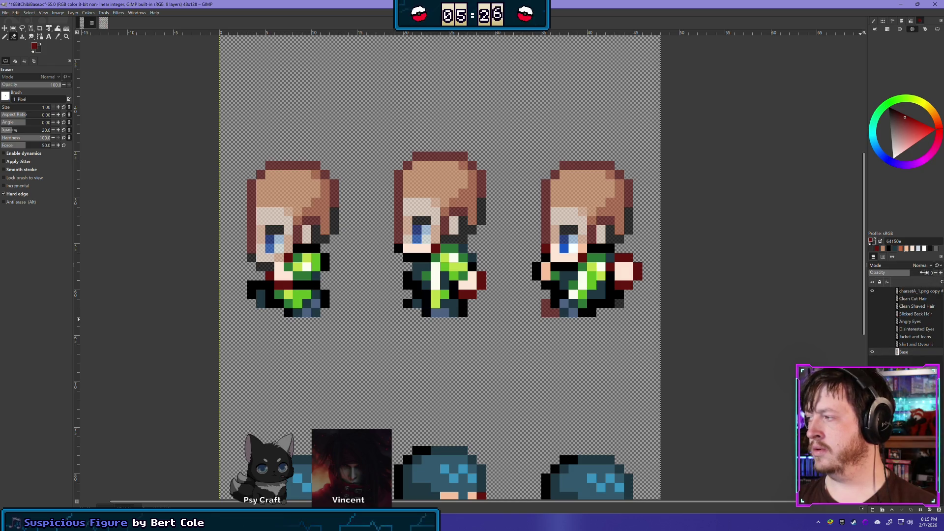
drag(925, 274, 941, 266)
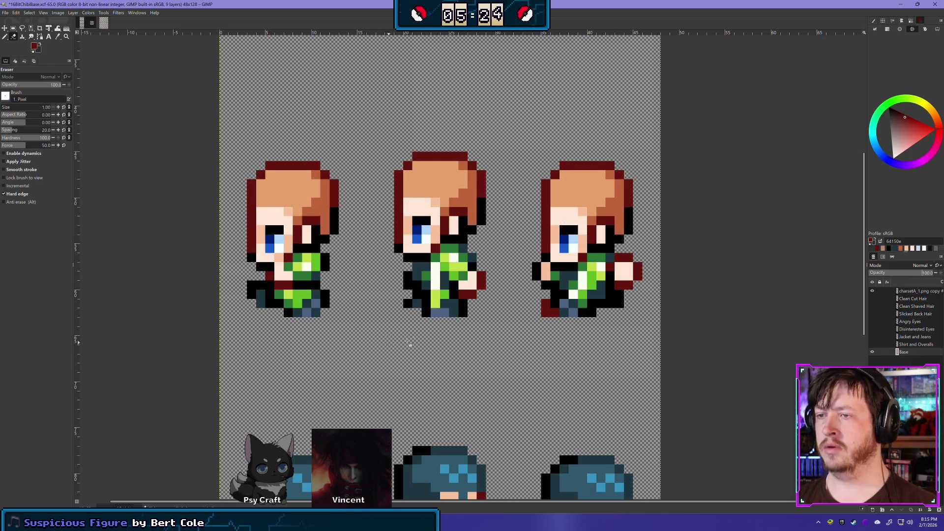
key(ctrl+z)
key(ctrl+z)
- Flick the clothing layer on and off to compare, then view the charsetA_1 sheet
click(873, 292)
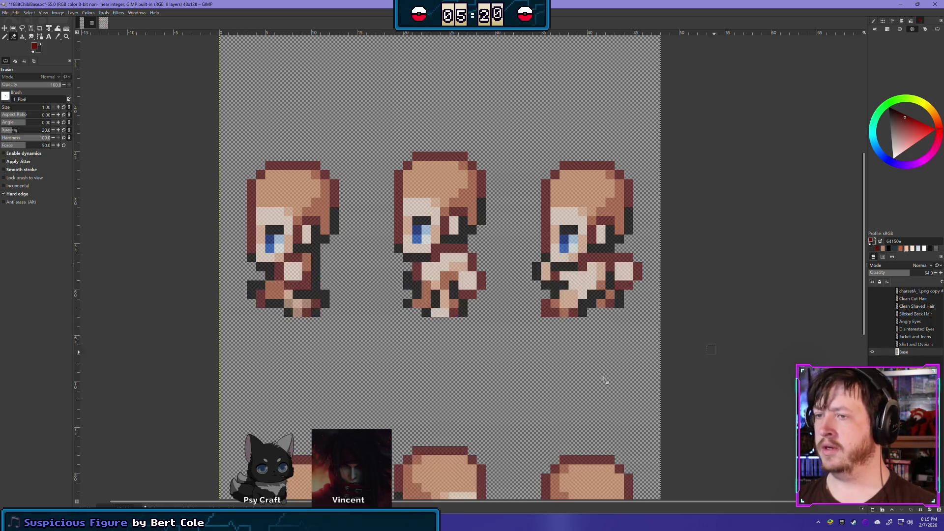
click(873, 292)
click(872, 291)
click(873, 291)
click(872, 292)
click(873, 291)
click(873, 291)
click(873, 291)
click(872, 292)
click(873, 292)
click(873, 292)
click(872, 291)
click(872, 292)
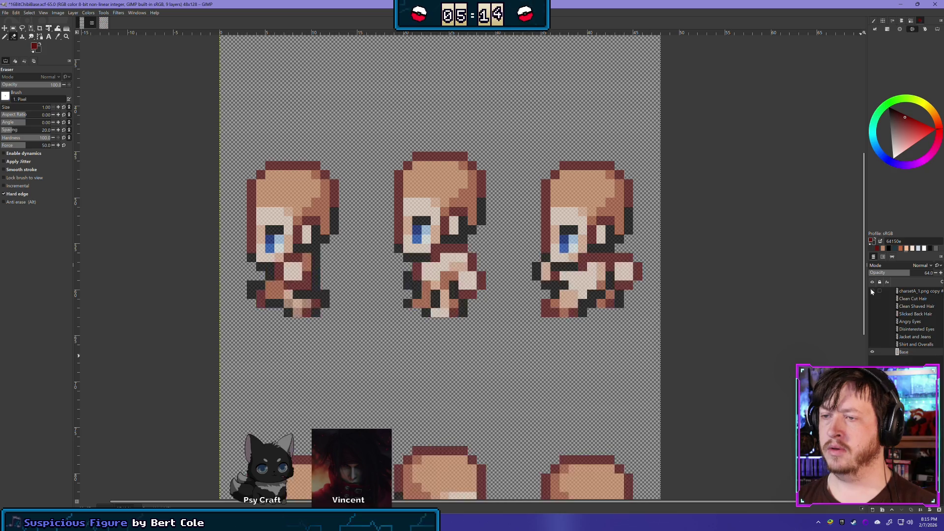
click(872, 292)
click(873, 292)
click(873, 292)
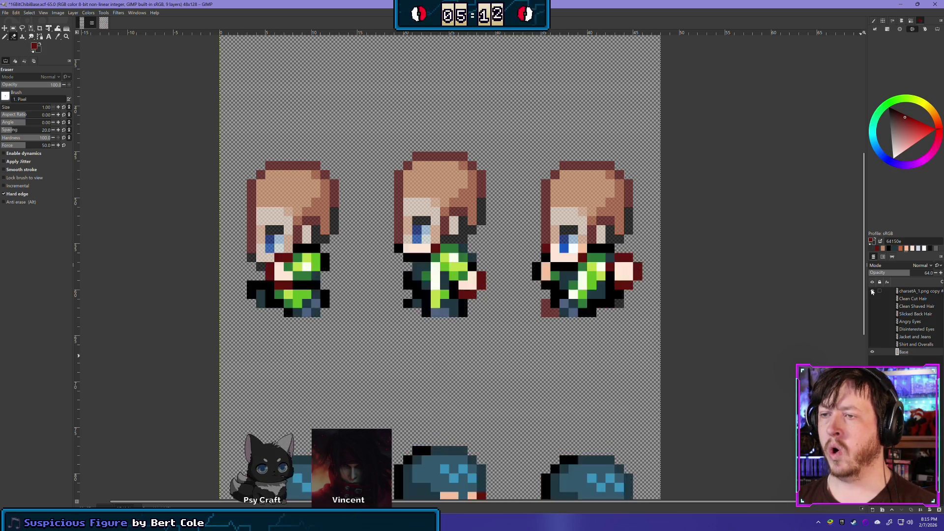
click(872, 291)
click(873, 292)
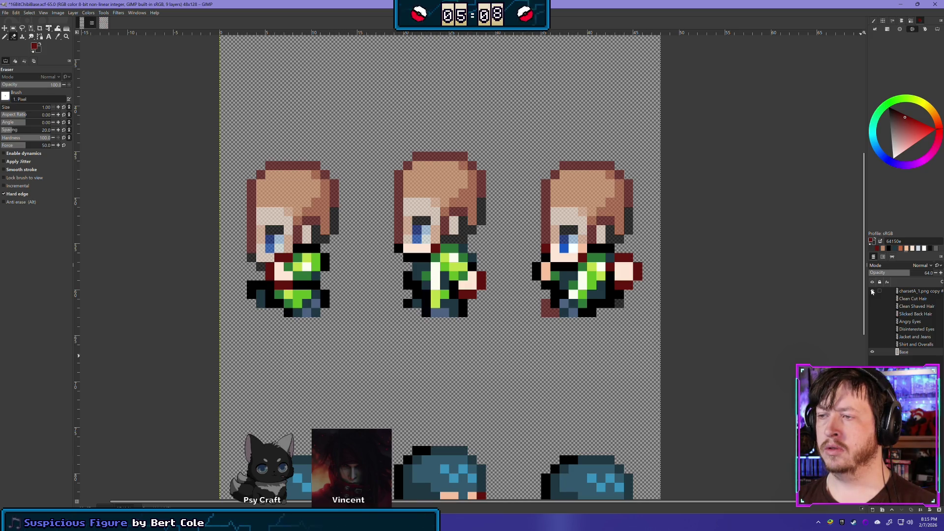
click(872, 292)
click(873, 292)
click(872, 291)
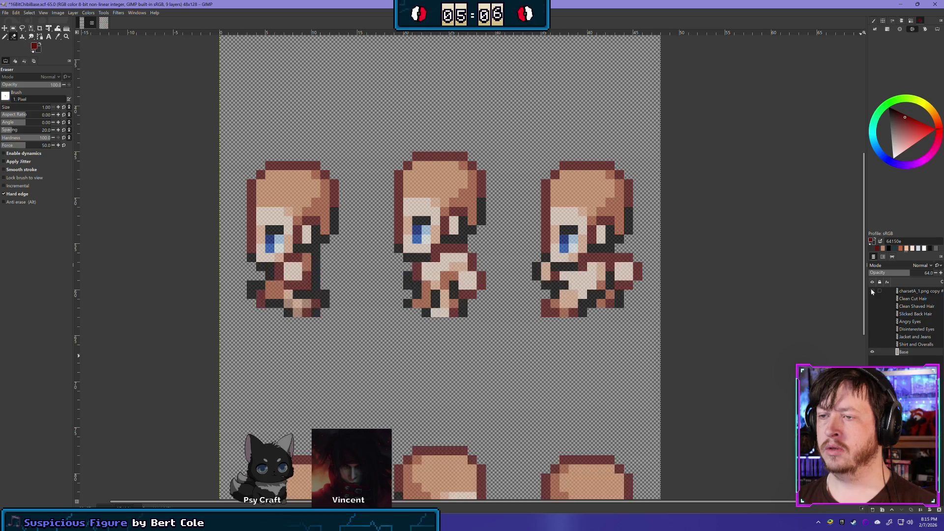
click(104, 24)
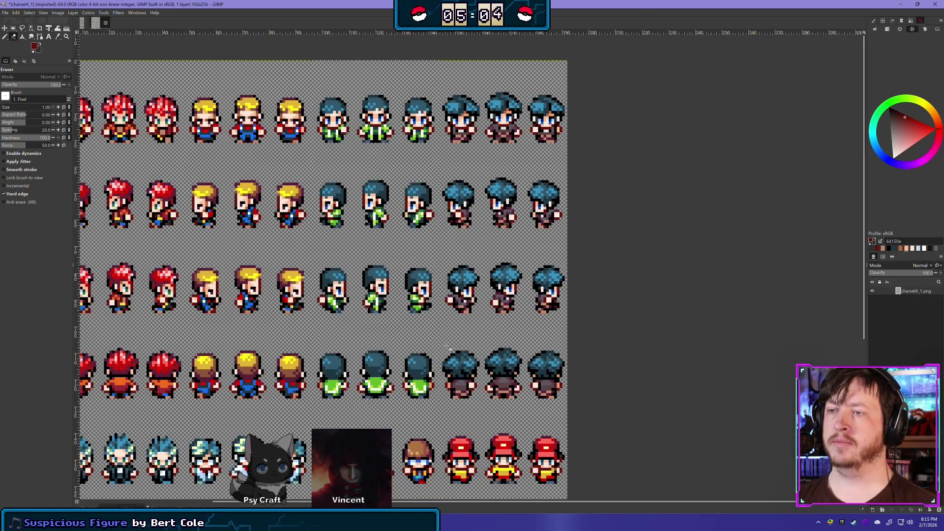
- Switch from charsetA_1 back to the 16BitChibiBase.xcf image
scroll(316, 306, left, 5)
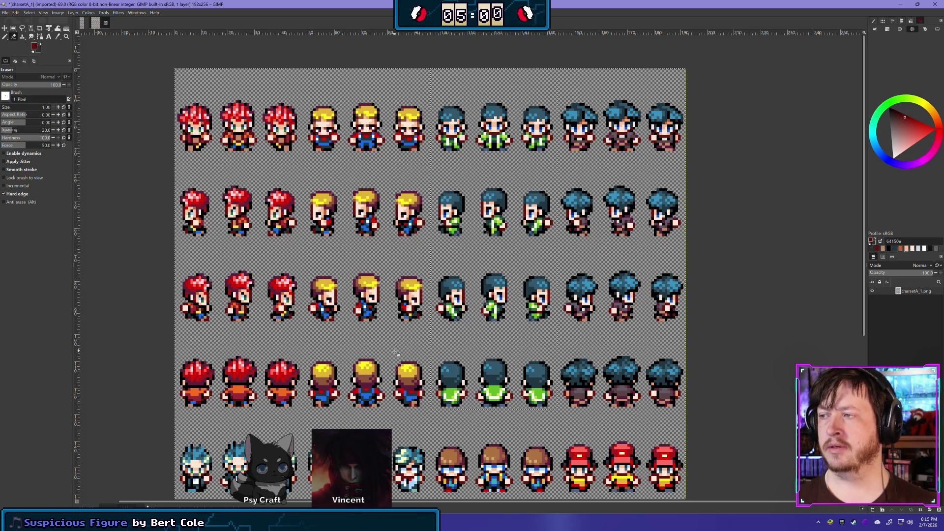
click(82, 23)
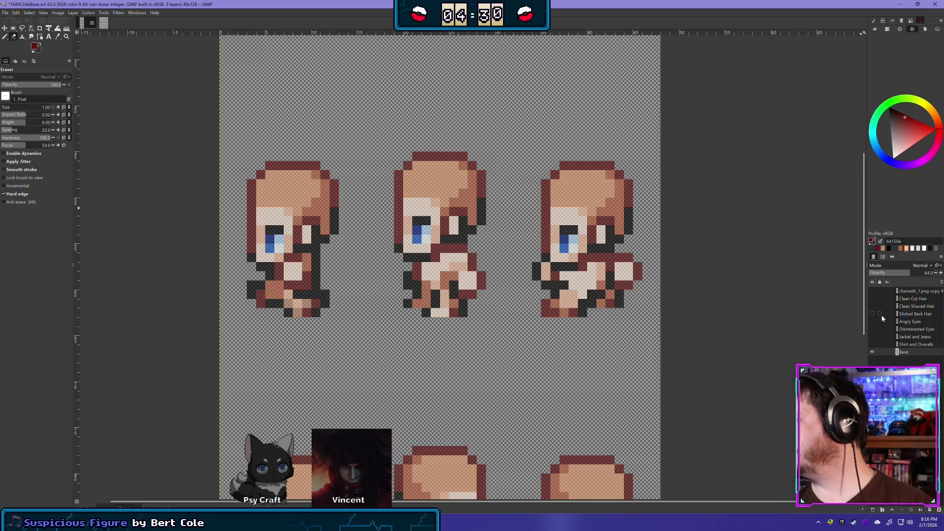
- Toggle the clothing layer on and off repeatedly to compare it against the base body
click(873, 290)
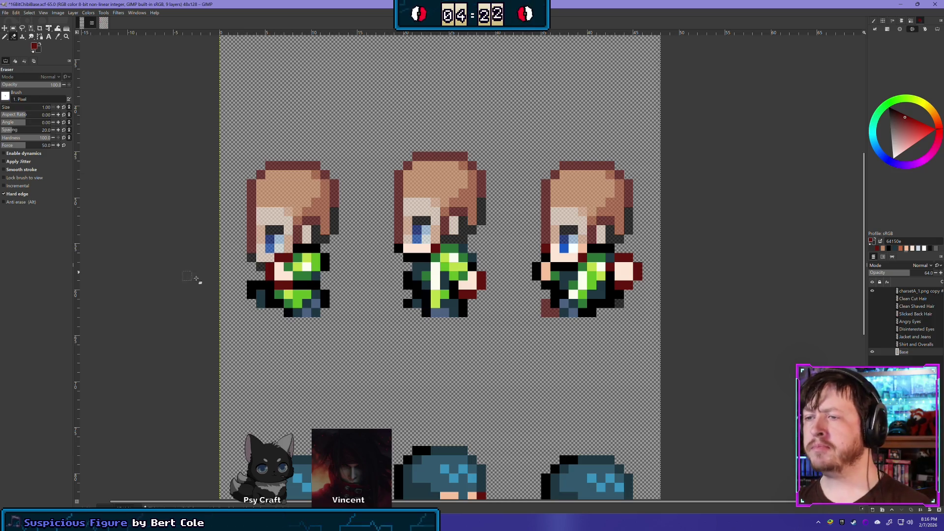
click(873, 293)
click(873, 293)
click(873, 293)
click(873, 293)
click(873, 293)
click(872, 292)
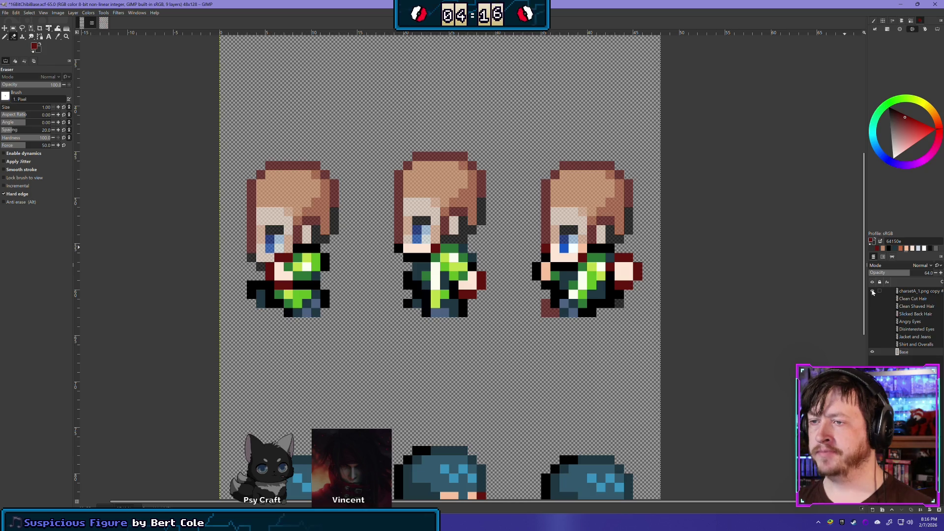
click(873, 293)
click(873, 293)
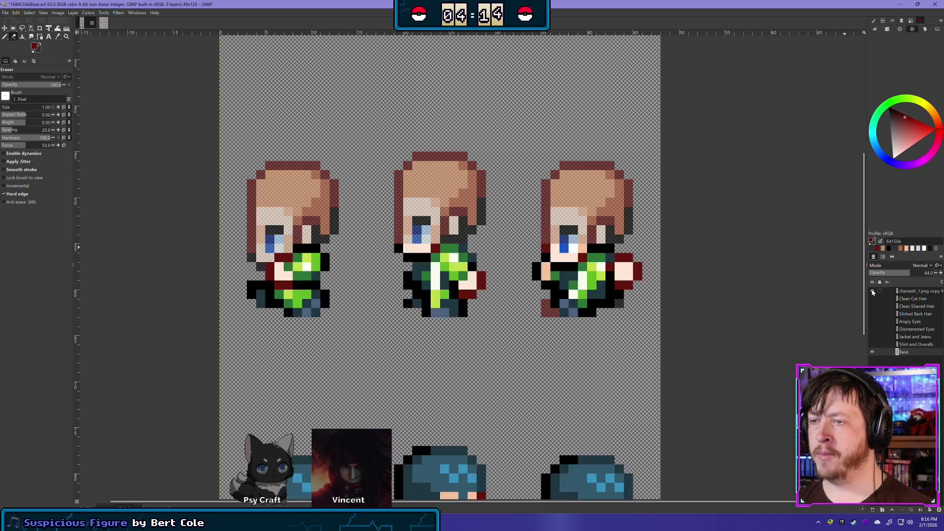
click(873, 293)
click(873, 292)
click(873, 292)
click(873, 293)
click(874, 292)
click(874, 292)
click(873, 292)
click(873, 292)
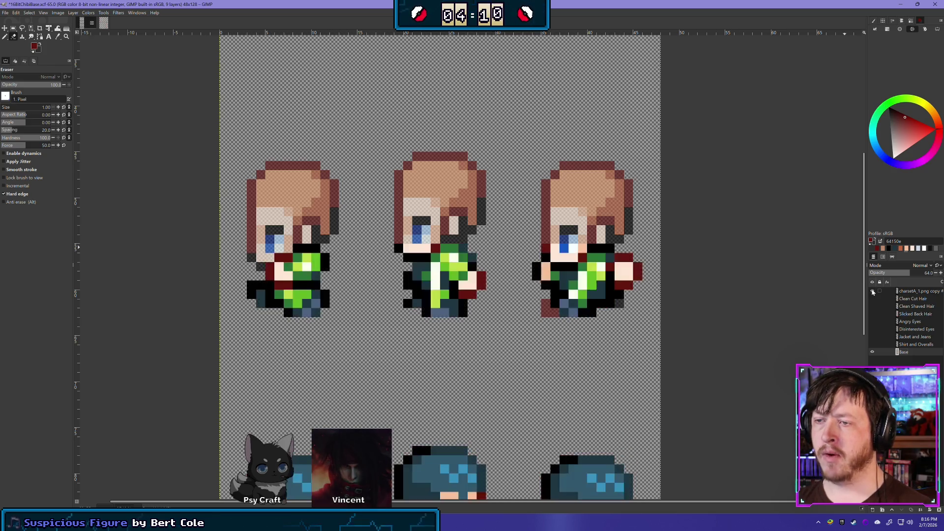
click(873, 292)
click(873, 292)
click(873, 292)
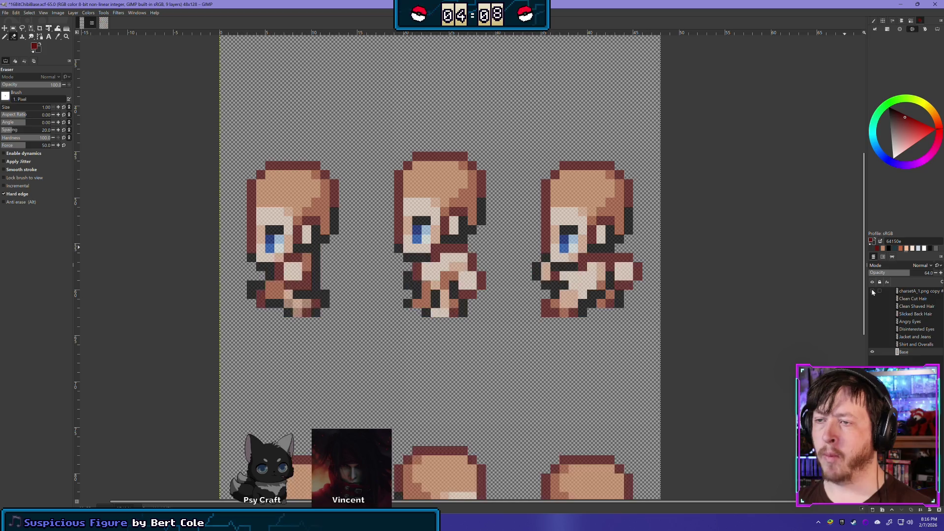
click(874, 292)
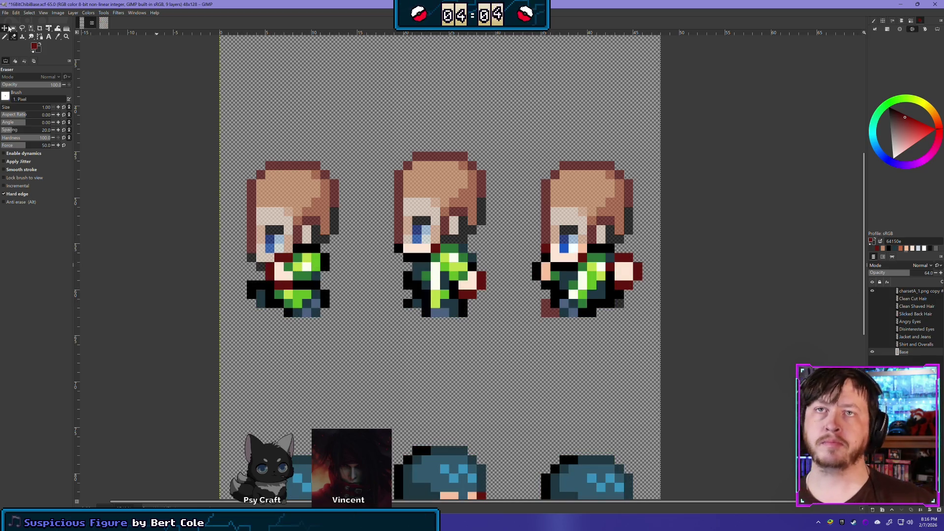
- Try a rectangle selection on the left sprite's chest, then view the charsetA_1 sheet
key(r)
drag(266, 290, 294, 255)
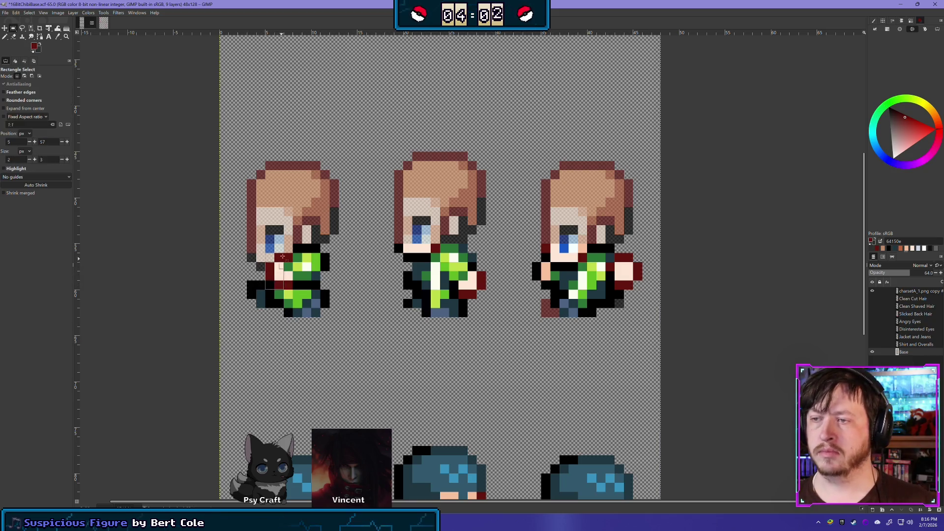
click(321, 300)
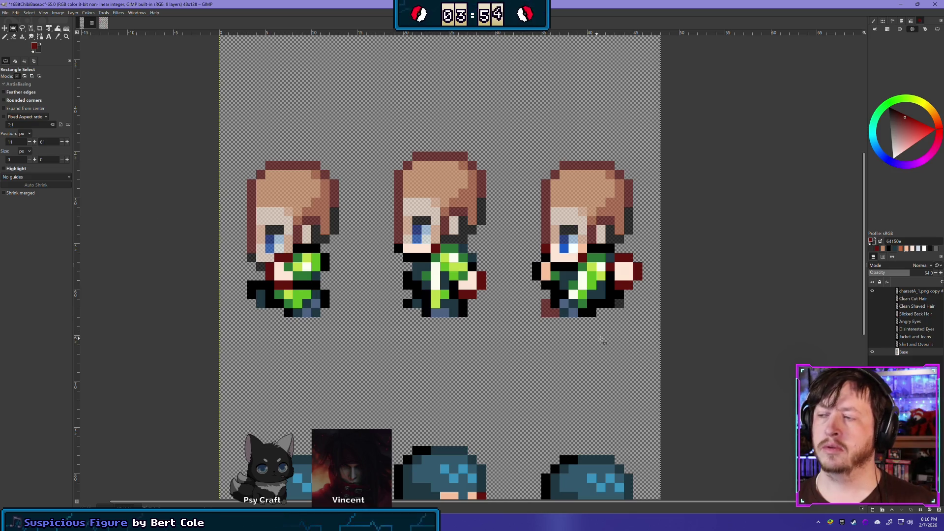
click(102, 22)
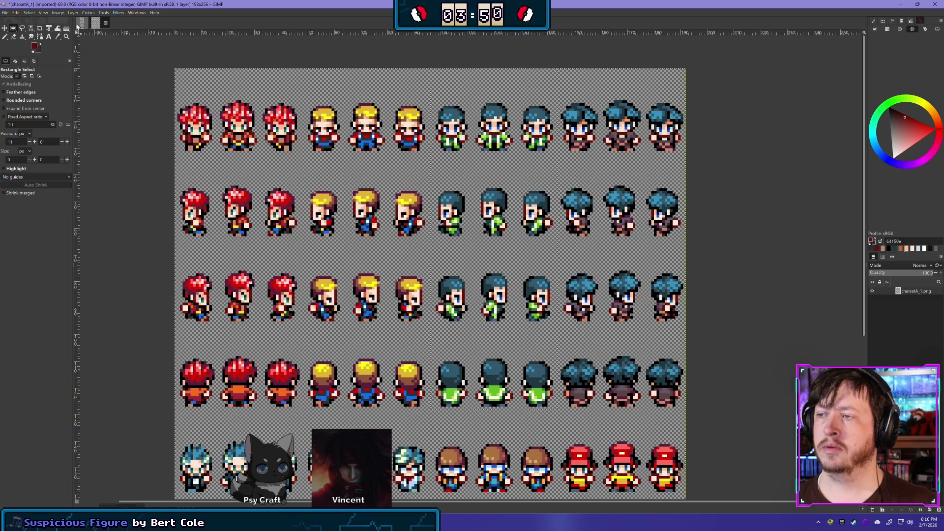
- Return from charsetA_1 to the 16BitChibiBase.xcf image
click(80, 24)
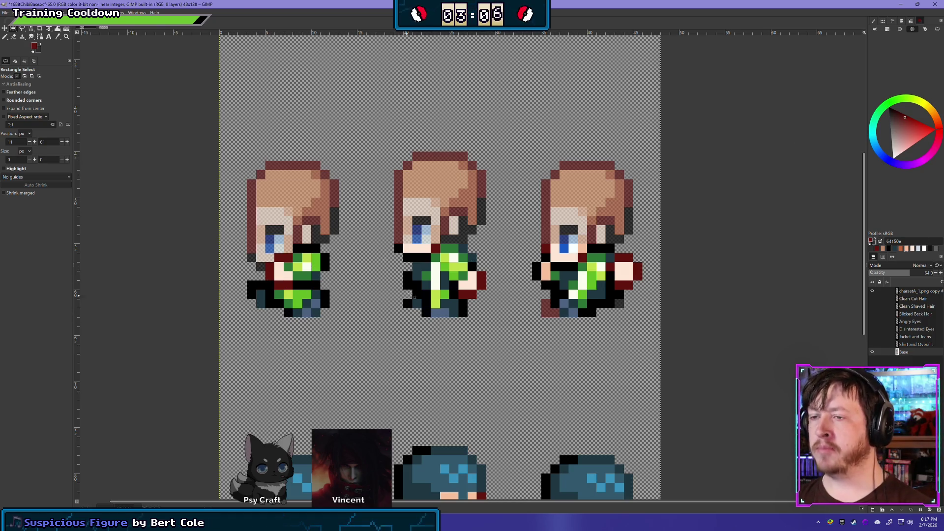
- Set the charsetA copy overlay to 100% opacity and trial-erase first-sprite collar and hand pixels, then undo
click(13, 36)
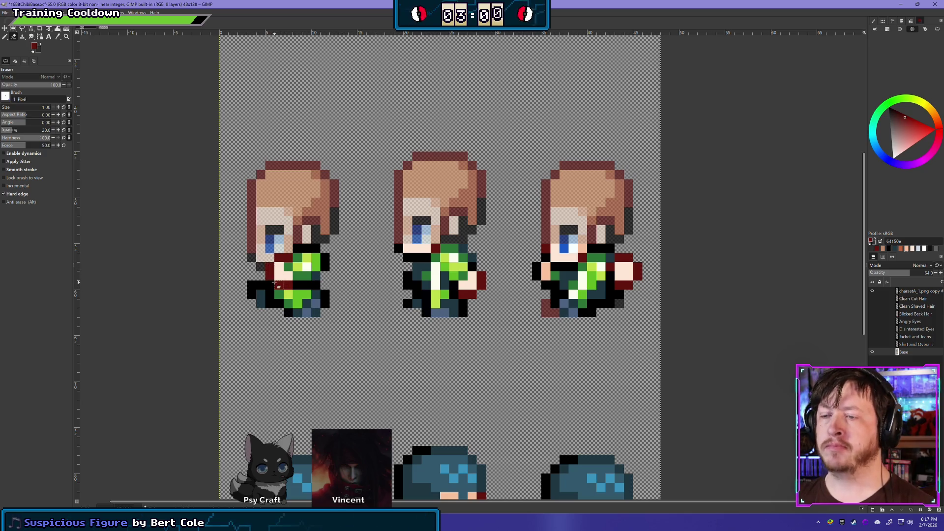
click(916, 290)
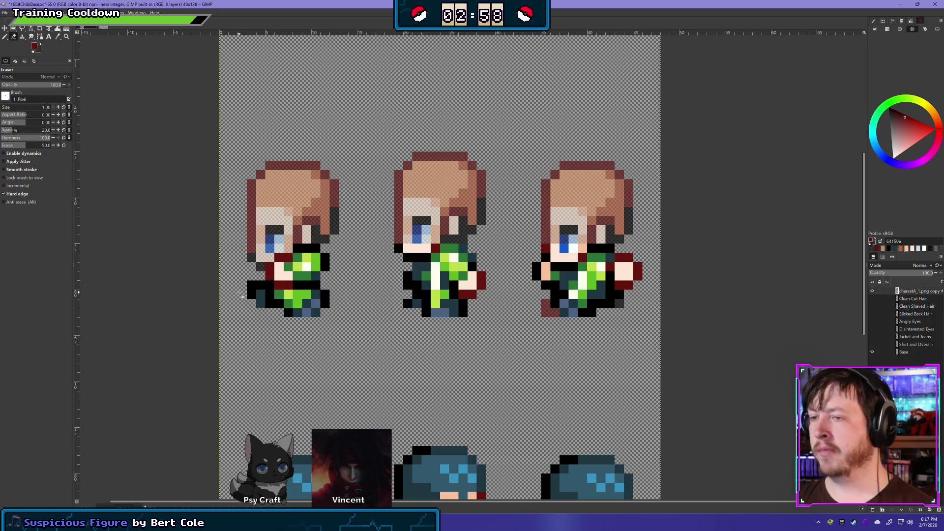
drag(271, 277, 287, 265)
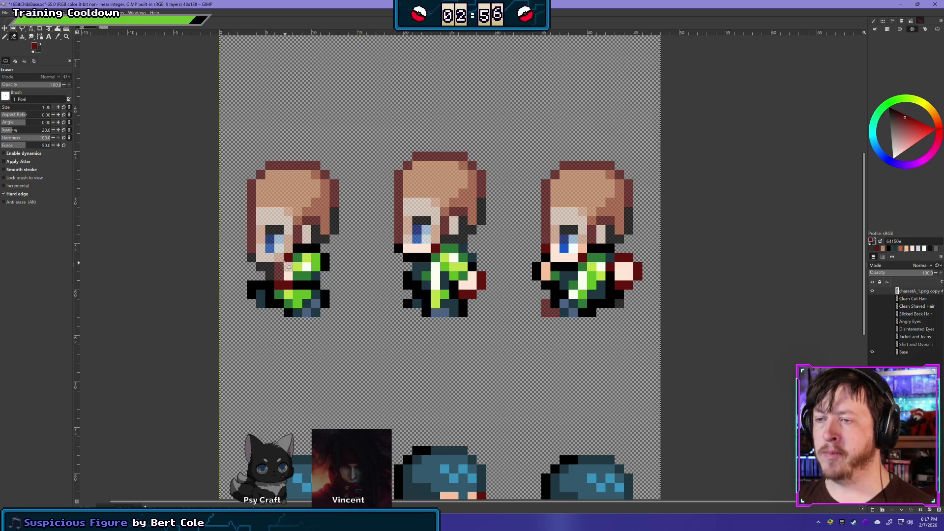
click(288, 270)
key(ctrl+z)
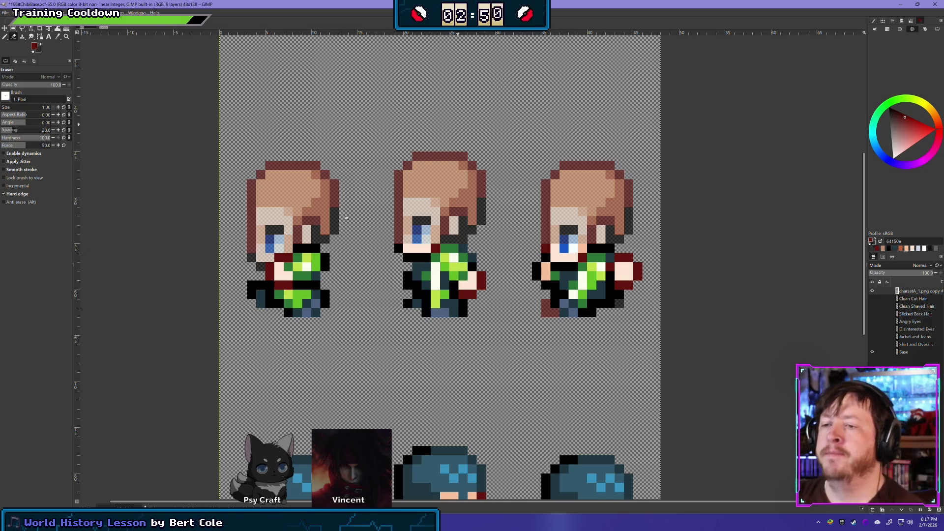
- Compare with the overlay hidden, then trial-erase the first sprite's dark-red left-hand pixels and undo
click(873, 291)
click(872, 290)
click(872, 291)
click(872, 291)
click(872, 291)
click(872, 291)
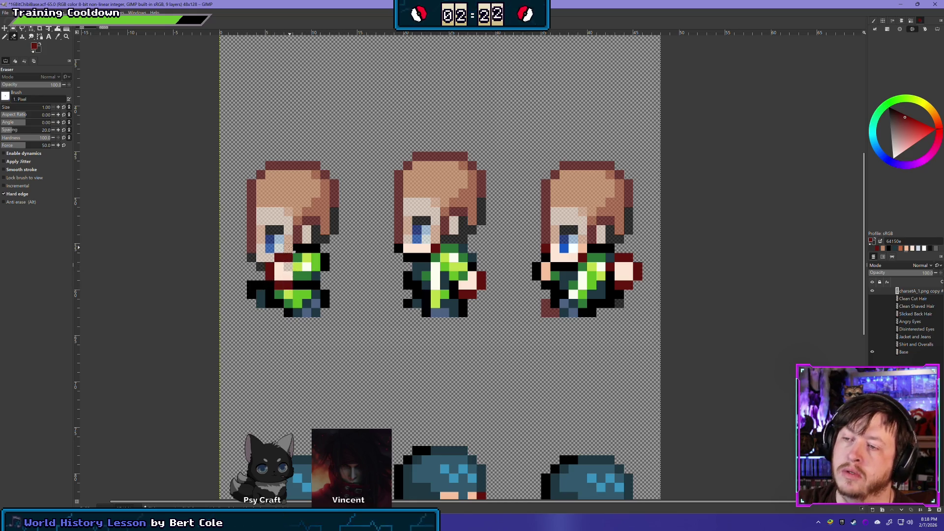
mouse_move(287, 267)
mouse_down()
mouse_move(272, 268)
mouse_move(283, 285)
mouse_up()
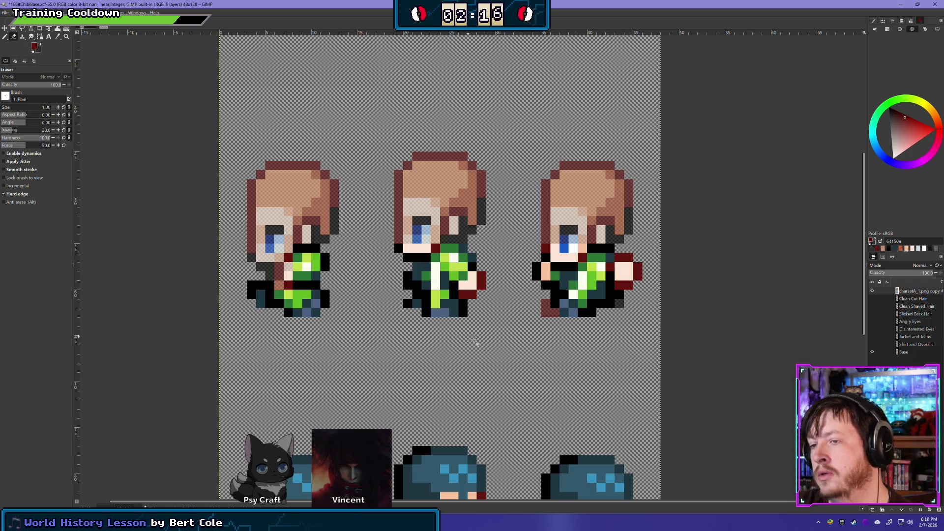
key(ctrl+z)
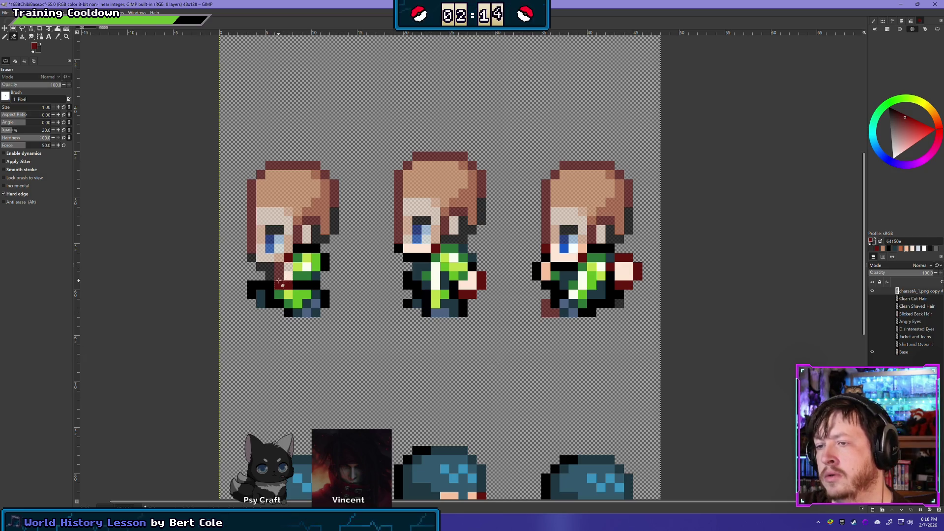
- Toggle the clothing overlay repeatedly to check the bare body, leaving it shown
click(873, 291)
click(874, 291)
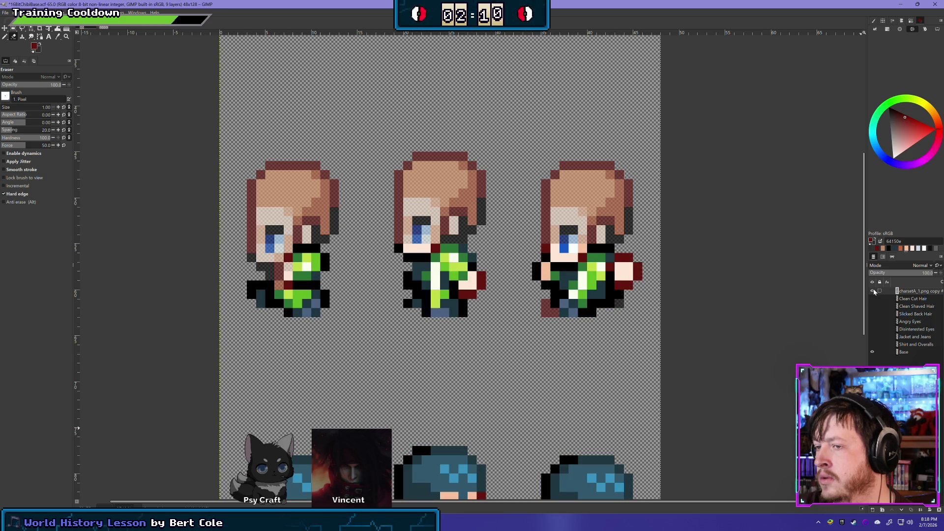
click(874, 292)
click(873, 291)
click(873, 291)
click(874, 291)
click(873, 291)
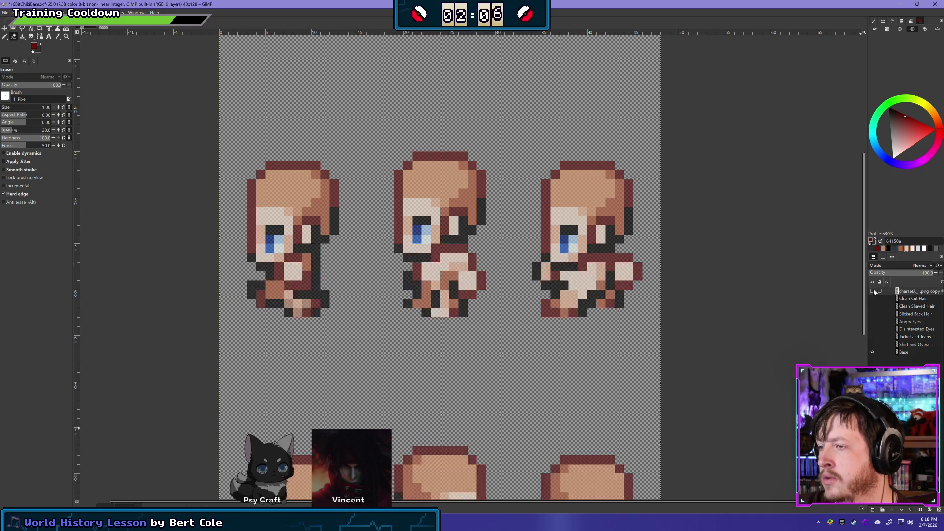
click(874, 291)
click(873, 291)
click(874, 291)
click(873, 292)
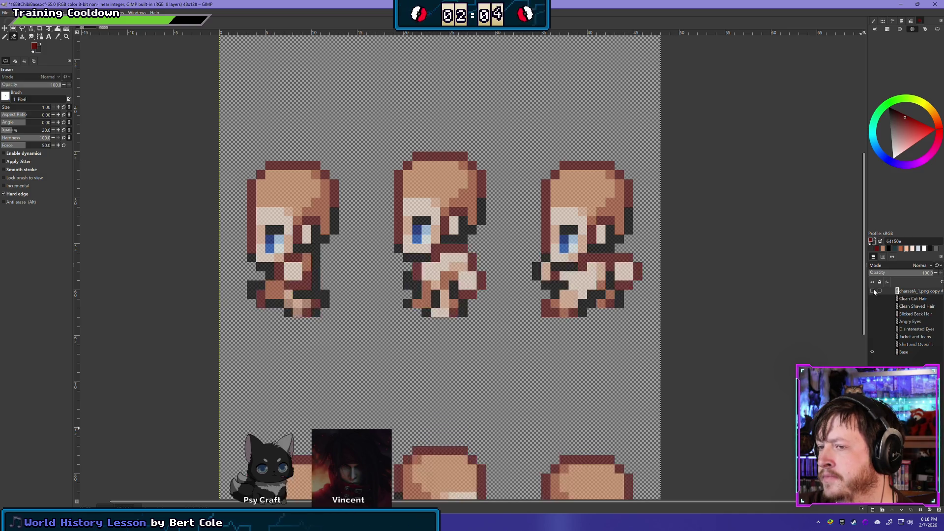
click(874, 291)
click(874, 292)
click(873, 291)
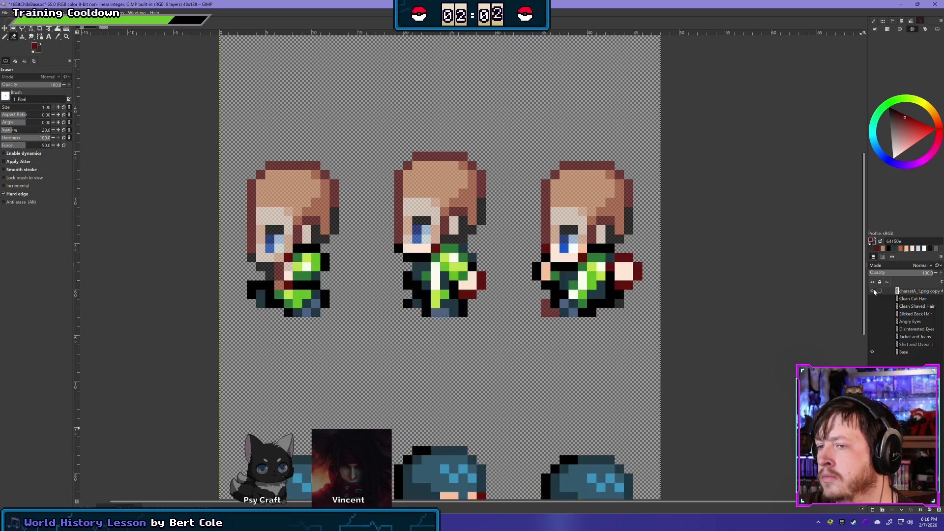
click(5, 36)
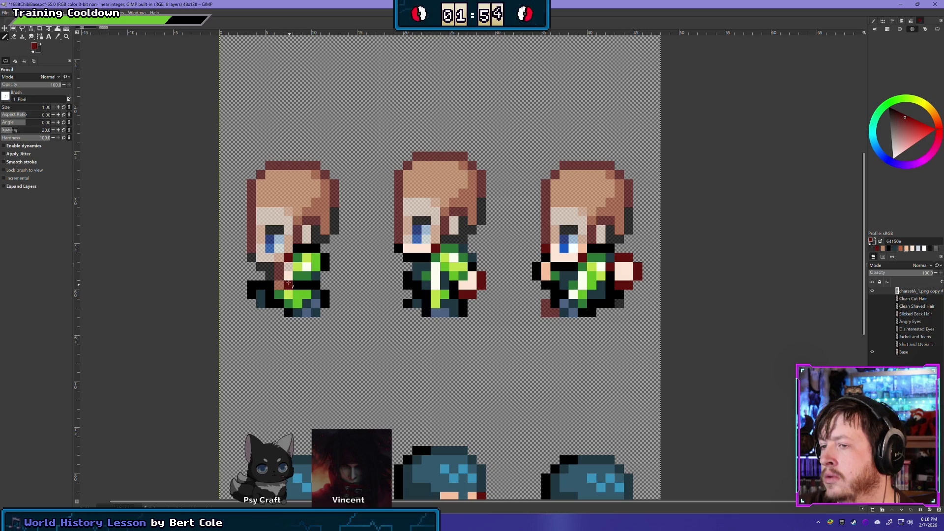
- Make the top overlay layer active and flick it off and on to compare the sprites
click(911, 351)
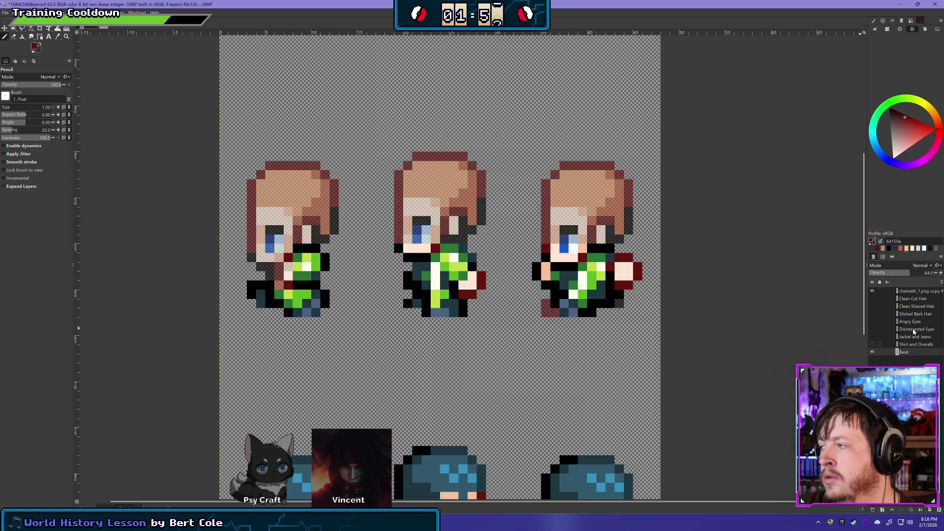
click(917, 292)
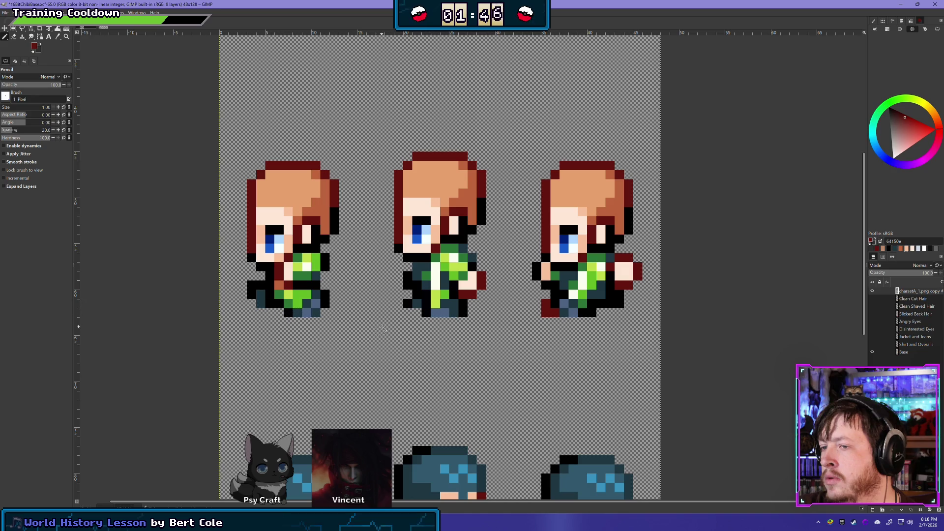
scroll(383, 328, down, 2)
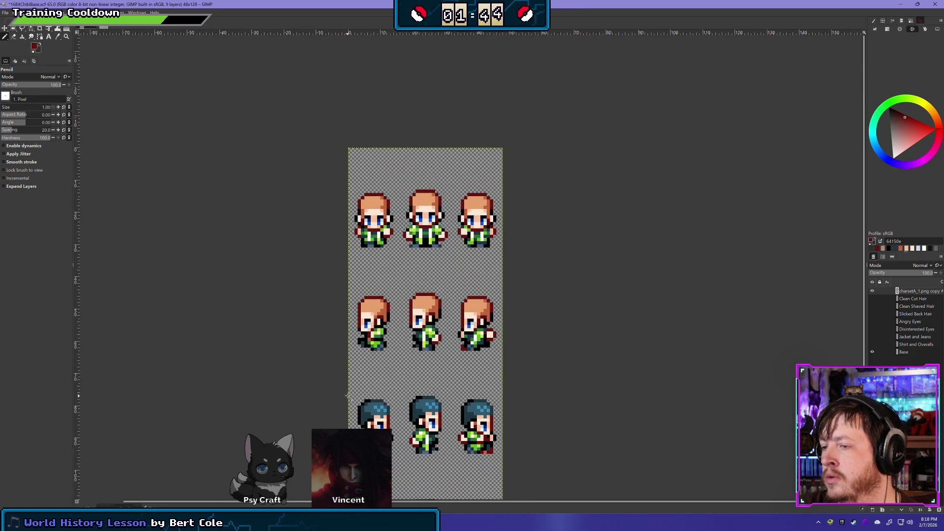
scroll(427, 379, up, 3)
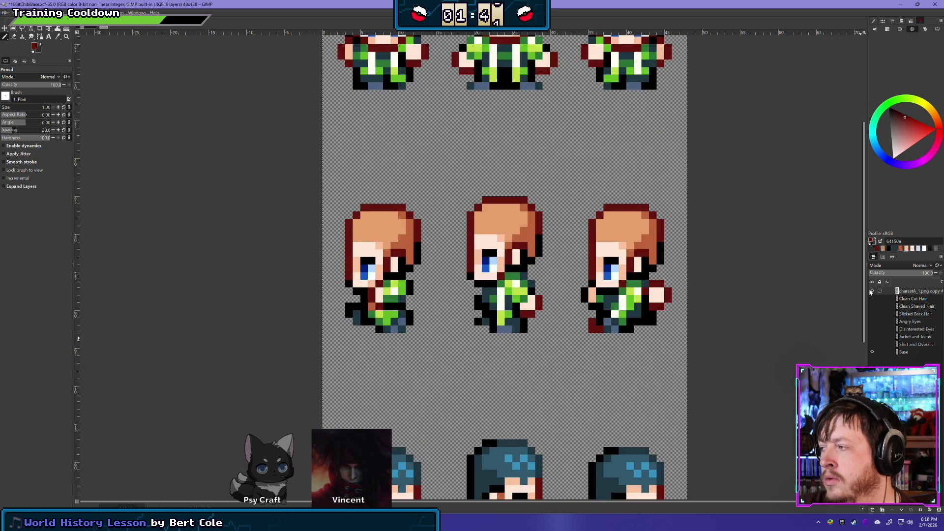
click(872, 292)
click(873, 292)
click(872, 292)
click(872, 291)
click(872, 291)
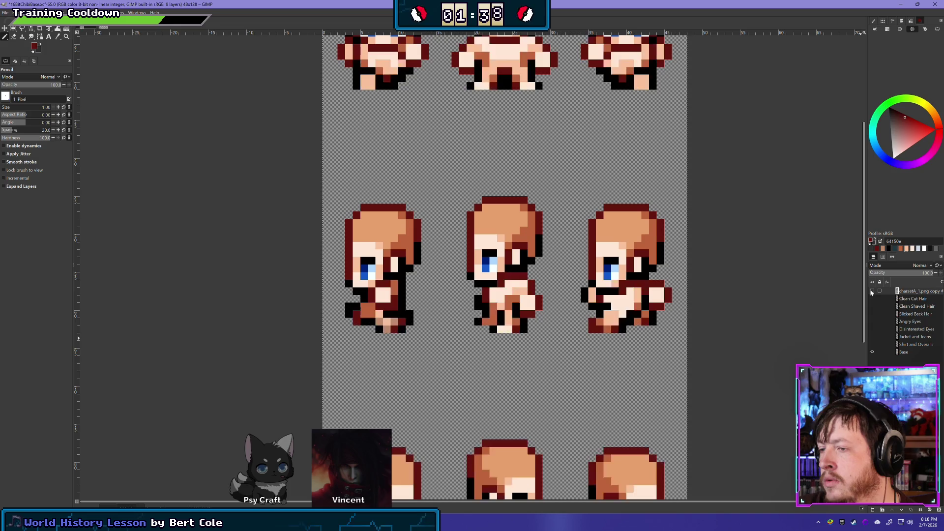
click(872, 292)
click(872, 292)
click(872, 292)
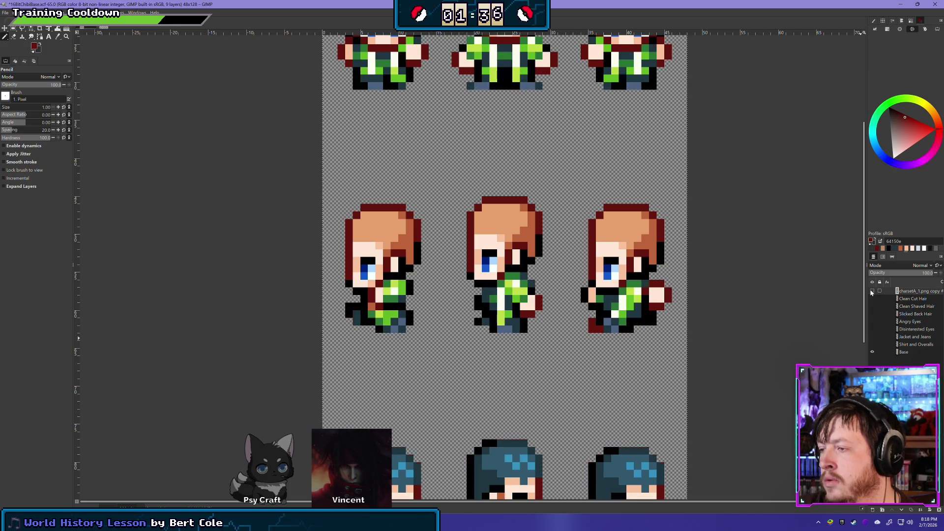
click(872, 291)
click(873, 291)
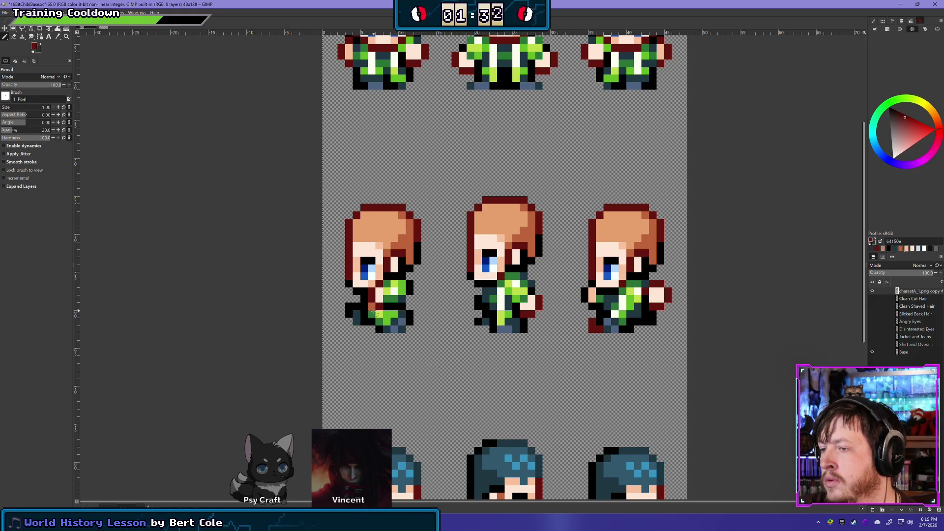
- Sample the jacket green, then the sprites' skin tone, as the drawing colour
ctrl+click(373, 314)
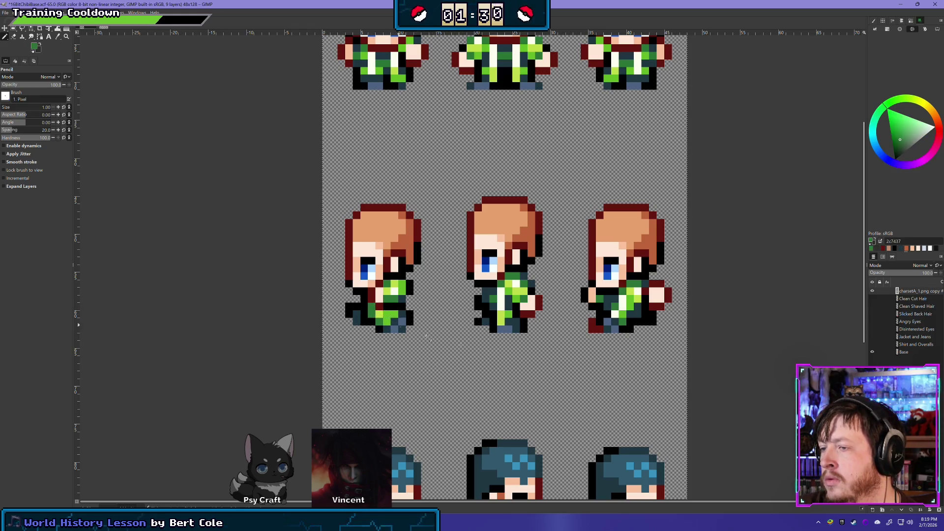
scroll(532, 378, down, 1)
scroll(531, 379, down, 2)
scroll(538, 394, down, 1)
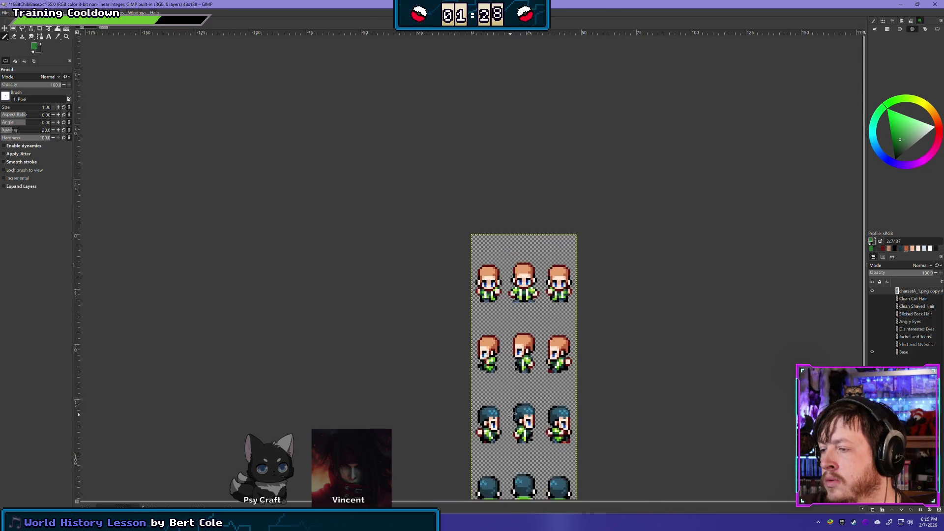
scroll(467, 359, up, 4)
scroll(618, 315, up, 1)
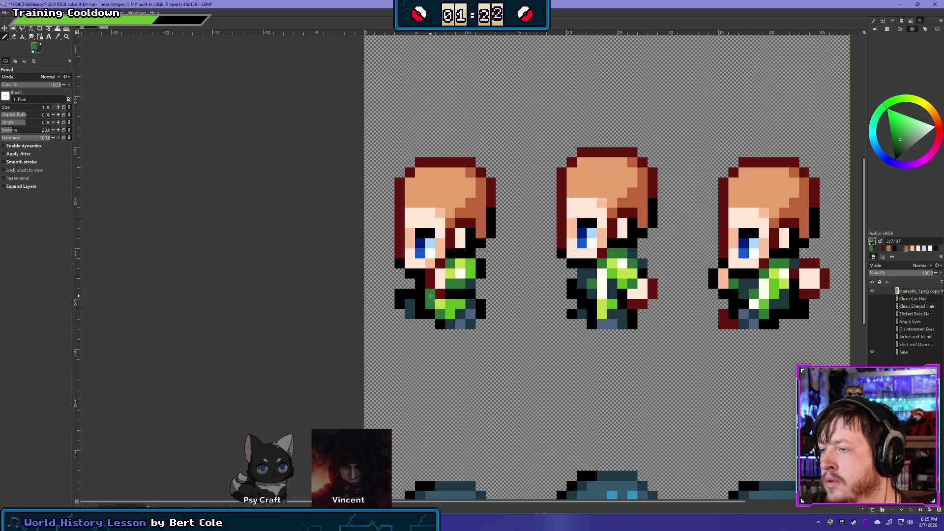
scroll(525, 319, down, 1)
scroll(525, 319, up, 1)
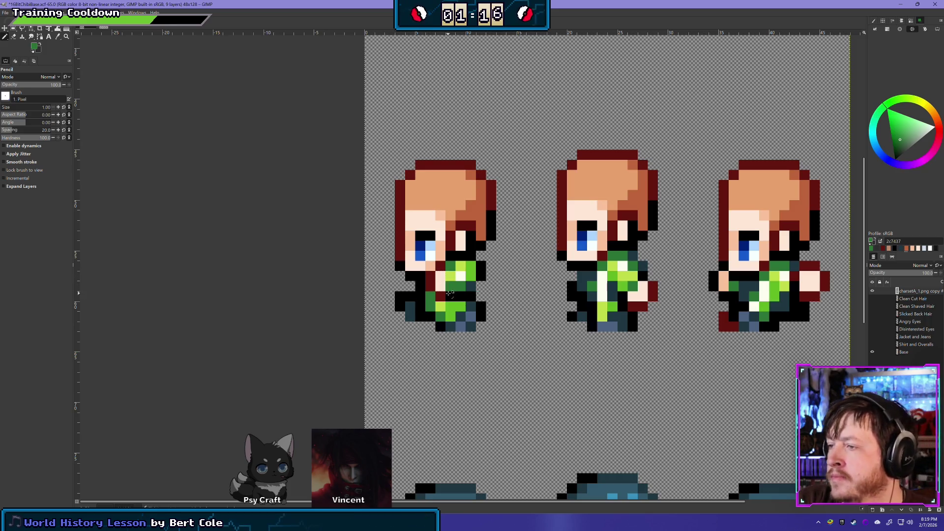
ctrl+click(449, 286)
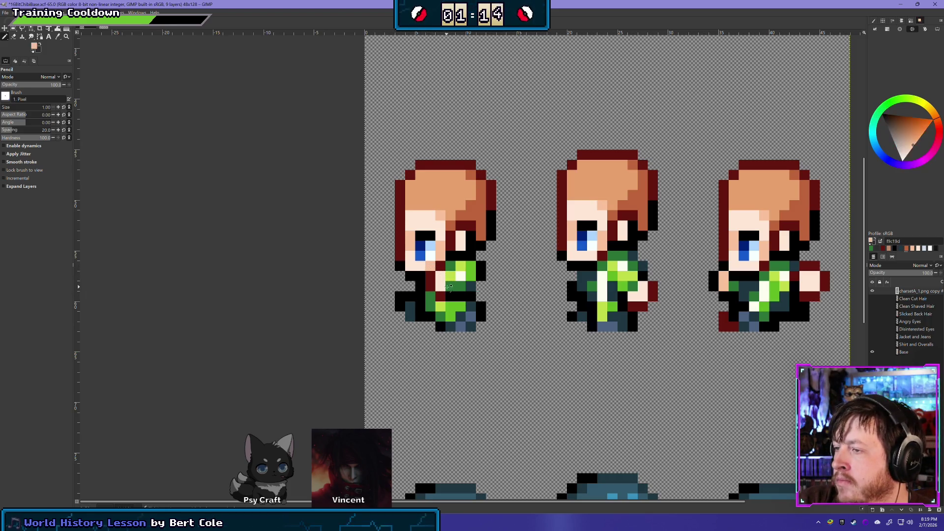
- Make the Base body layer the active layer
scroll(574, 346, down, 2)
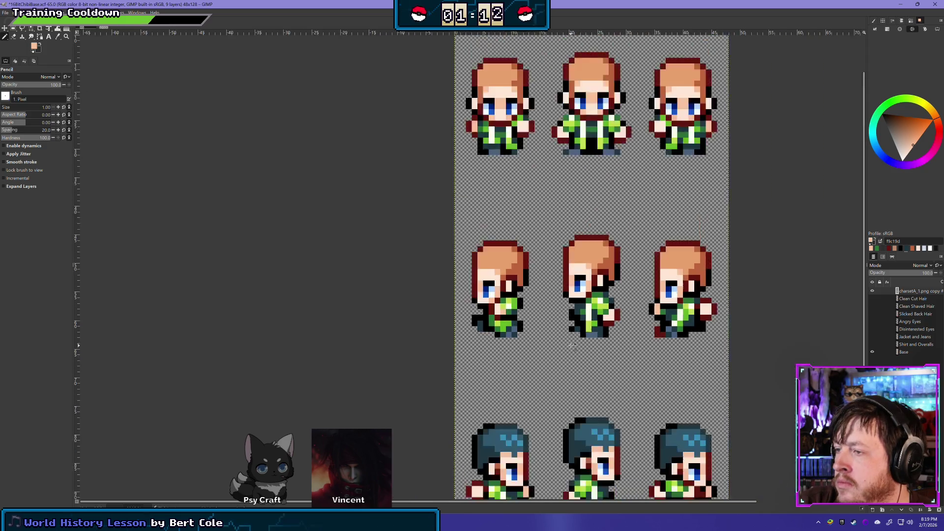
scroll(574, 346, down, 1)
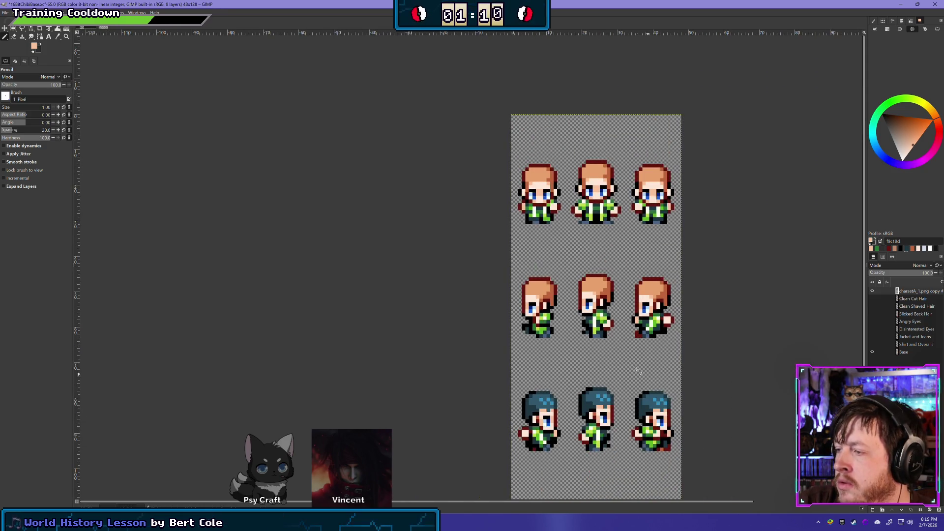
scroll(492, 295, down, 1)
scroll(480, 288, up, 2)
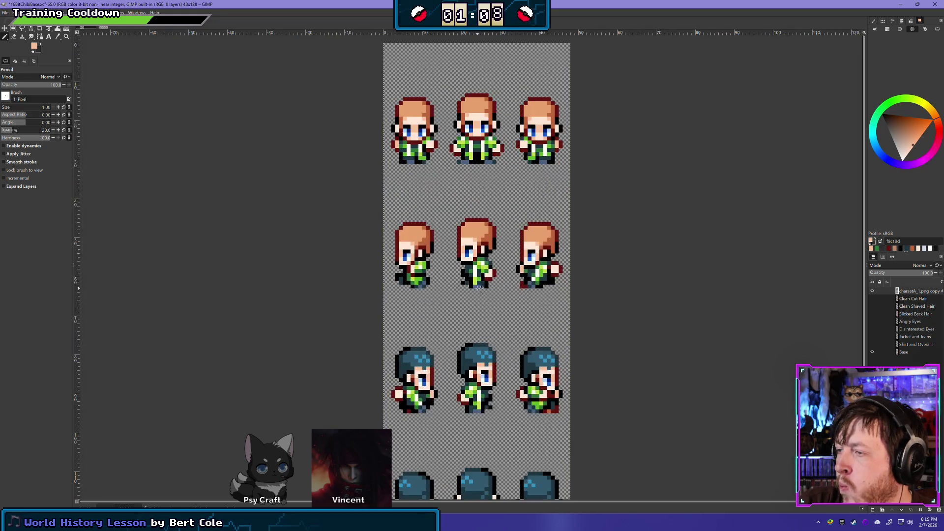
scroll(479, 288, up, 1)
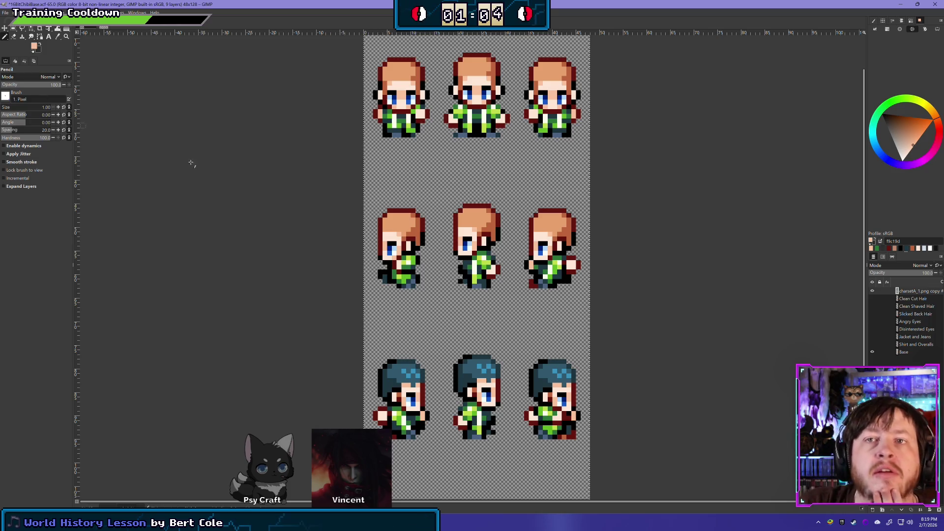
click(910, 351)
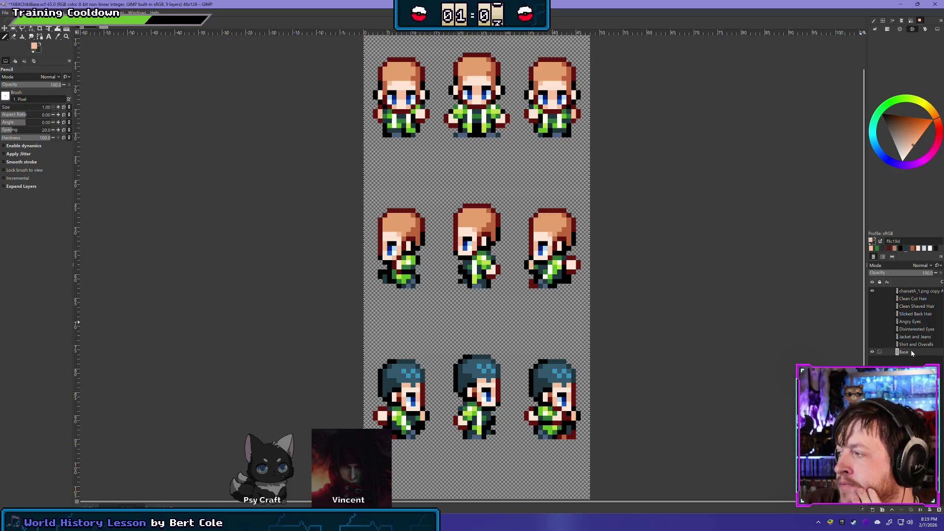
- Restore the top jacket layer to 100% opacity and zoom into the middle row of side-view sprites
click(914, 275)
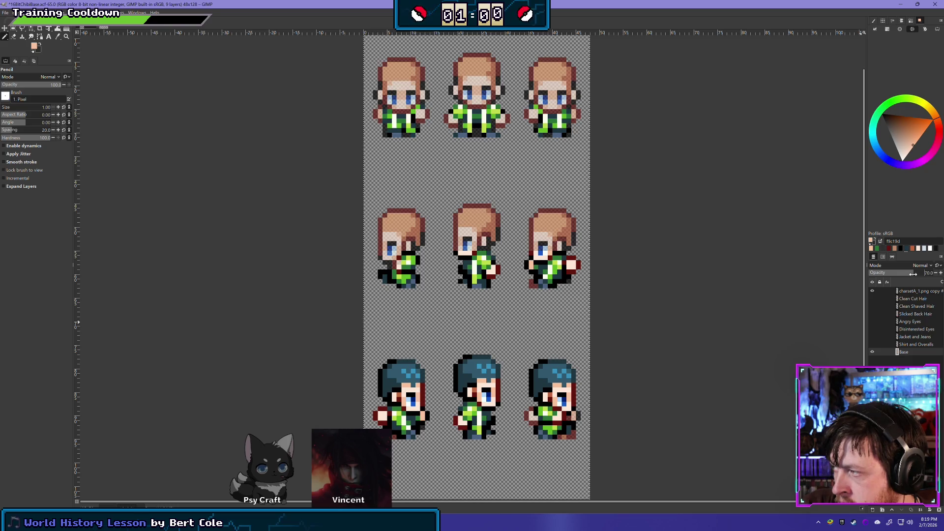
key(ctrl+z)
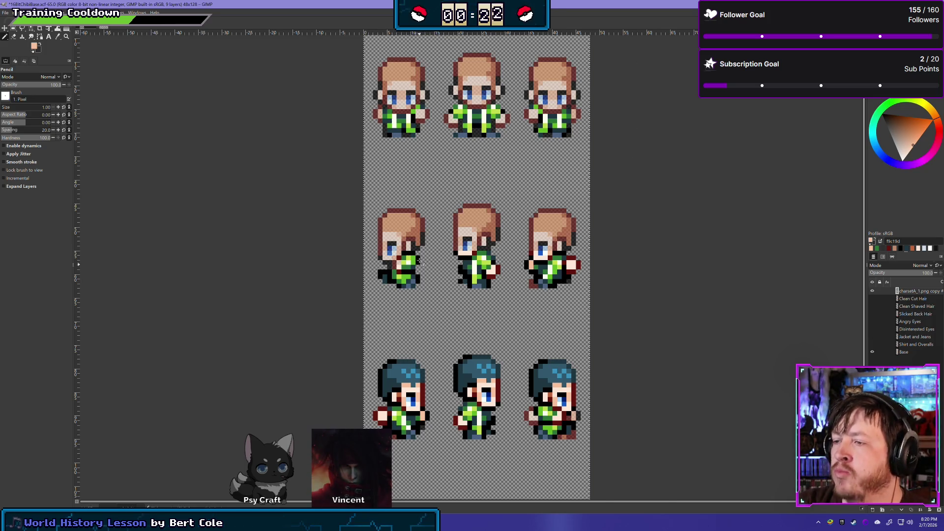
ctrl+scroll(471, 279, up, 1)
ctrl+scroll(472, 278, up, 1)
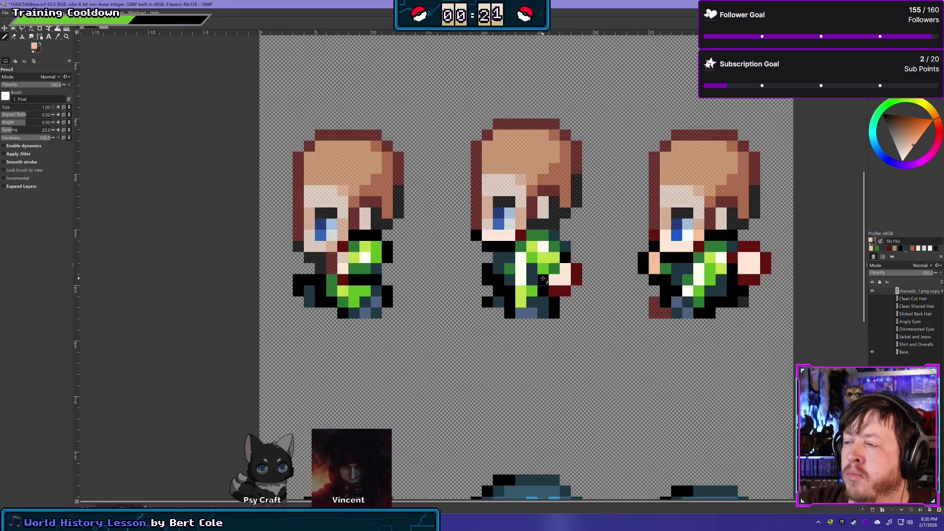
- Erase stray dark pixels on the middle sprite's edge, lower body and shoulder, undoing the hand mistake
click(13, 36)
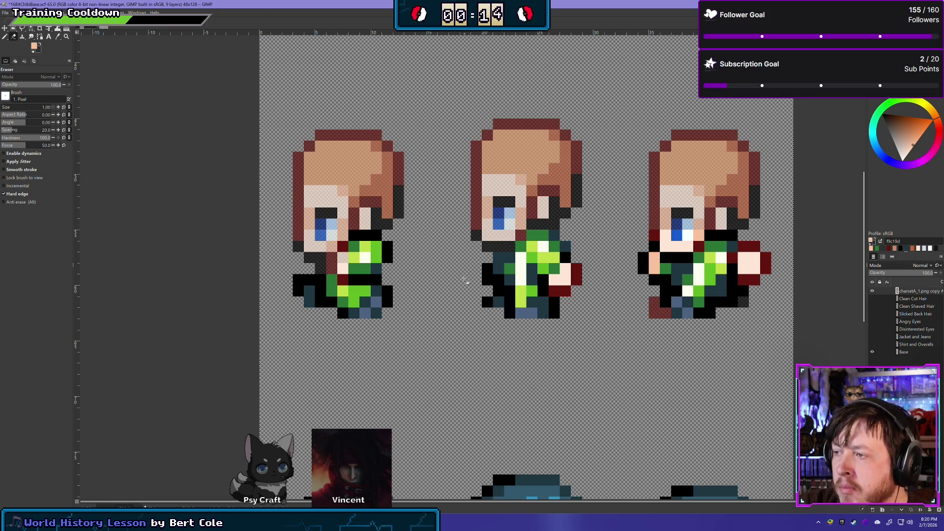
click(487, 269)
click(487, 280)
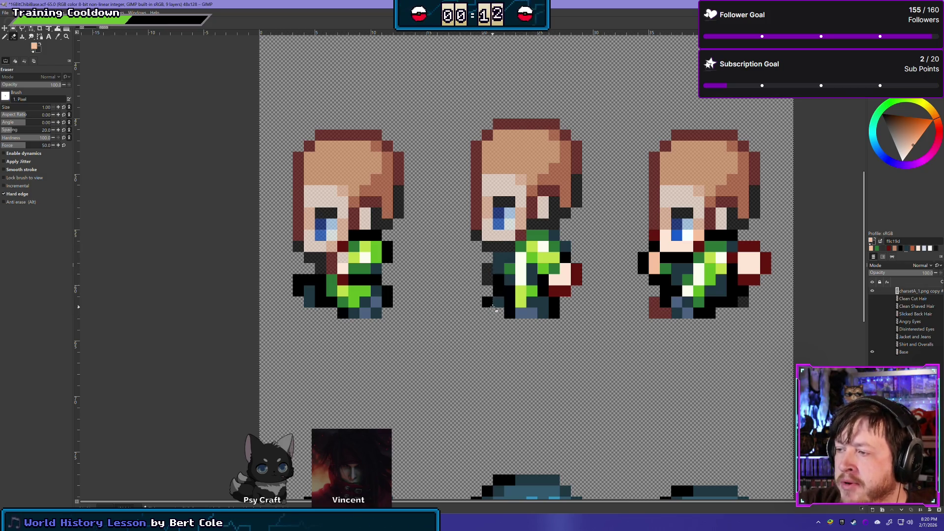
click(500, 291)
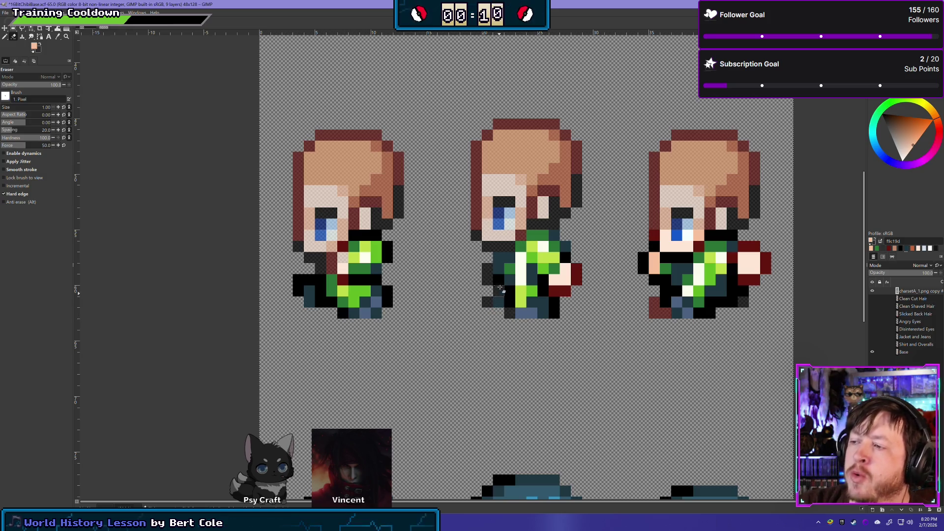
click(510, 301)
click(510, 301)
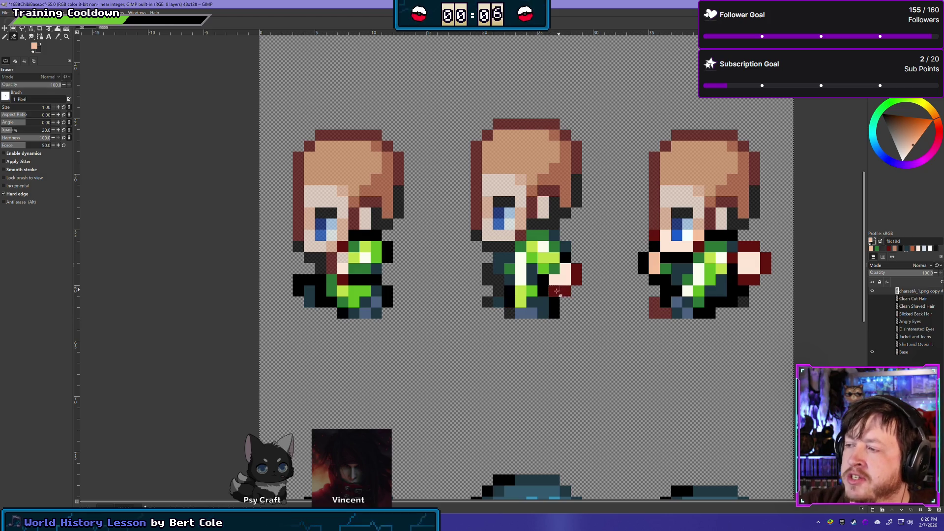
click(559, 279)
key(ctrl+z)
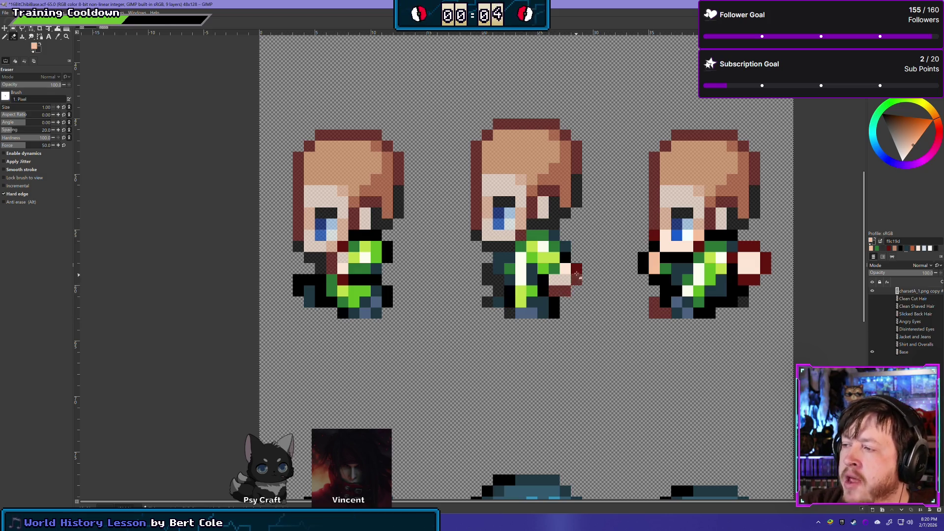
click(565, 257)
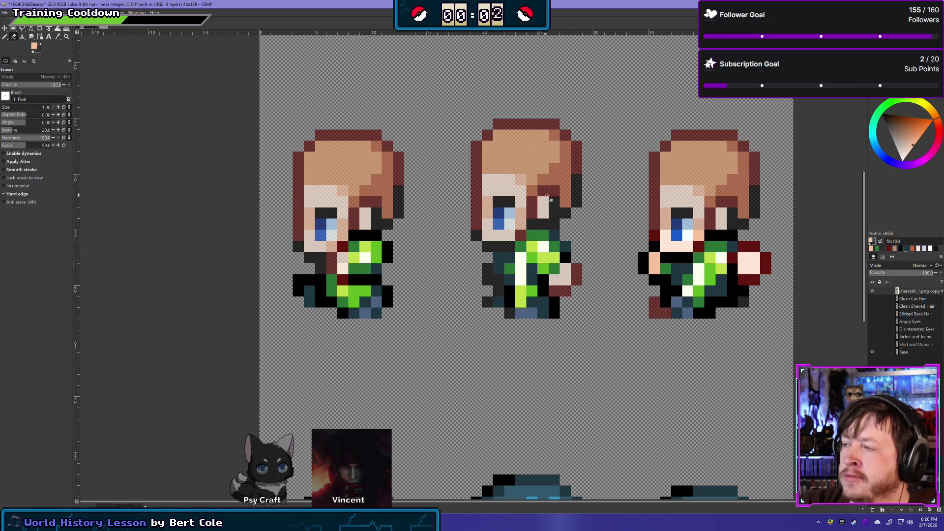
- Pan to the right sprite and erase stray pixels on its left edge, undoing the hand and jacket erasures
mouse_move(602, 309)
mouse_down()
mouse_move(546, 304)
mouse_move(427, 259)
mouse_up()
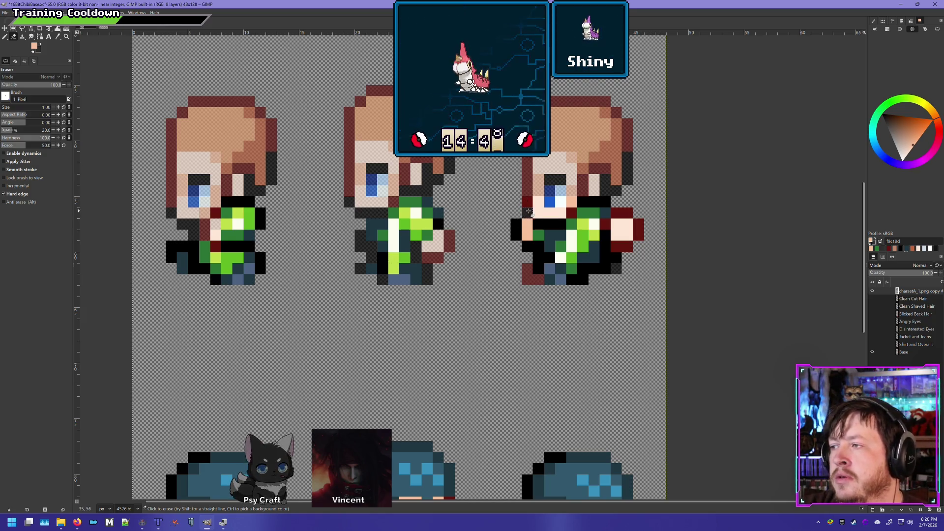
drag(517, 235, 517, 227)
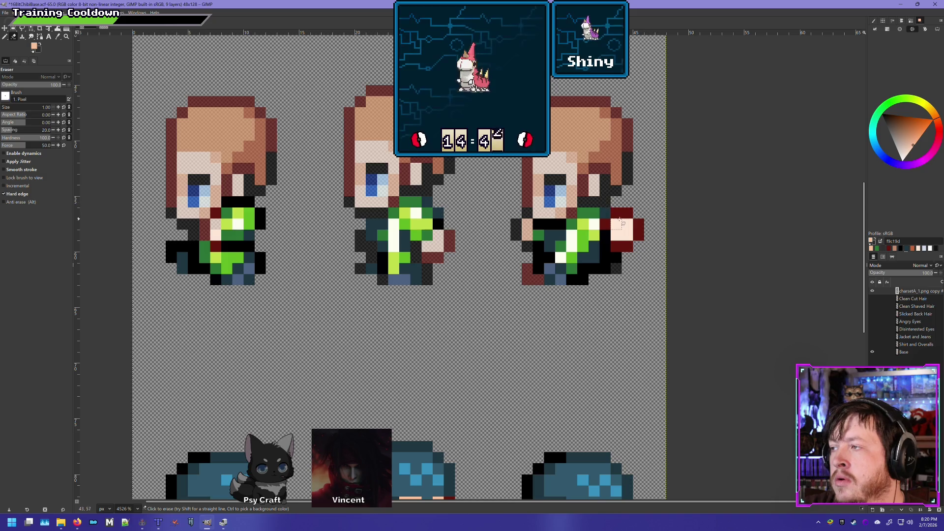
drag(631, 246, 629, 240)
key(ctrl+z)
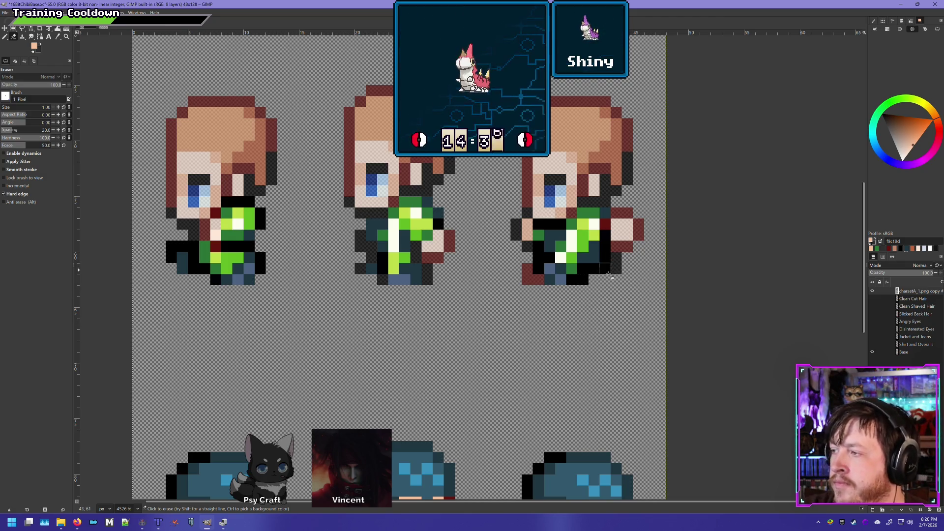
click(606, 258)
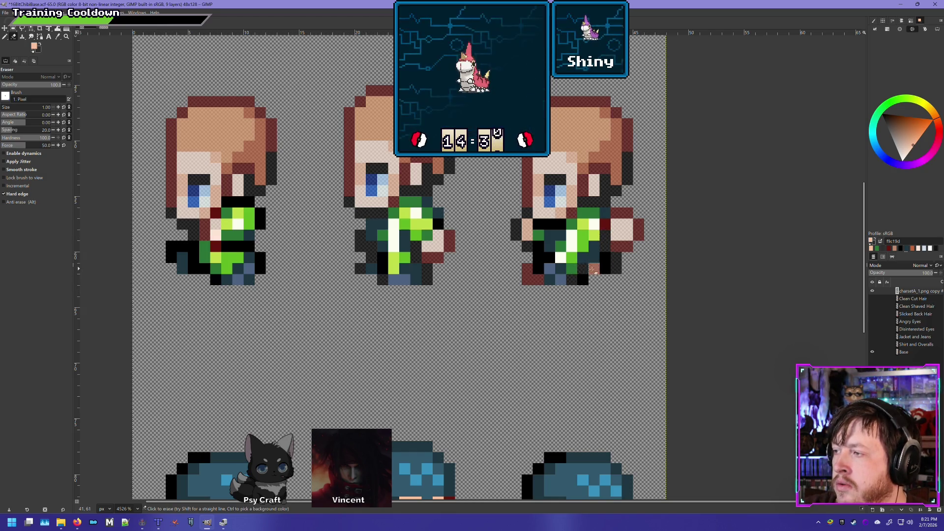
key(ctrl+z)
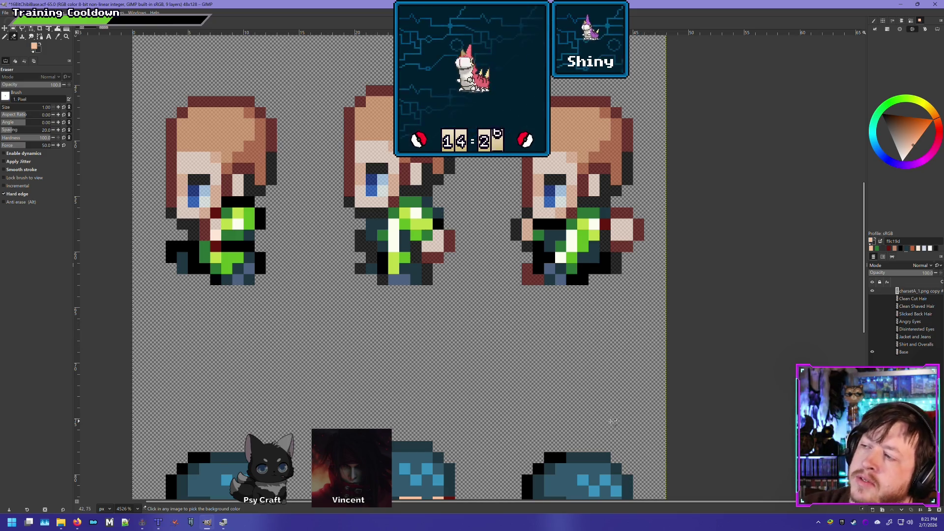
- Flick the jacket layer's visibility on and off to compare, leave it shown, and reselect the Pencil
click(872, 292)
click(873, 292)
click(872, 291)
click(872, 291)
click(872, 291)
click(872, 291)
click(873, 292)
click(872, 292)
click(873, 291)
click(873, 292)
click(873, 291)
click(872, 292)
click(873, 291)
click(873, 291)
click(873, 291)
click(872, 291)
click(873, 291)
click(873, 291)
click(873, 291)
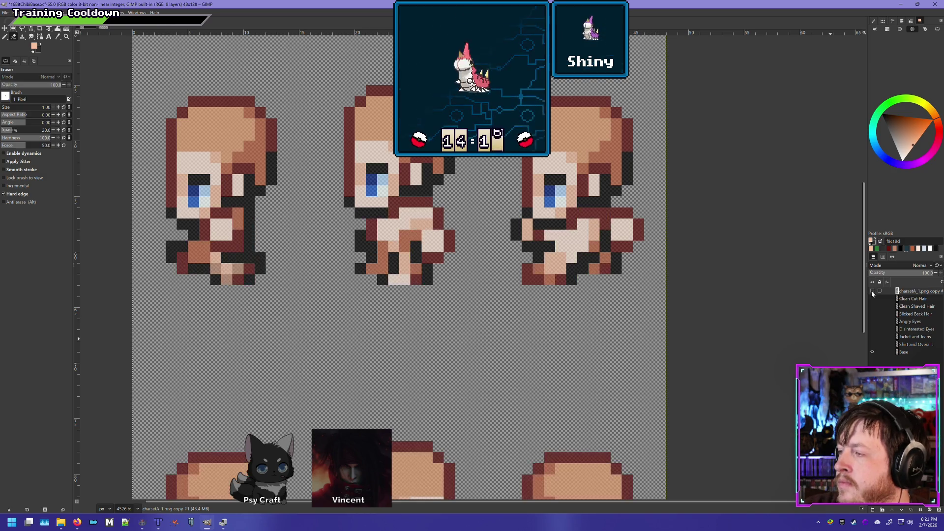
click(873, 291)
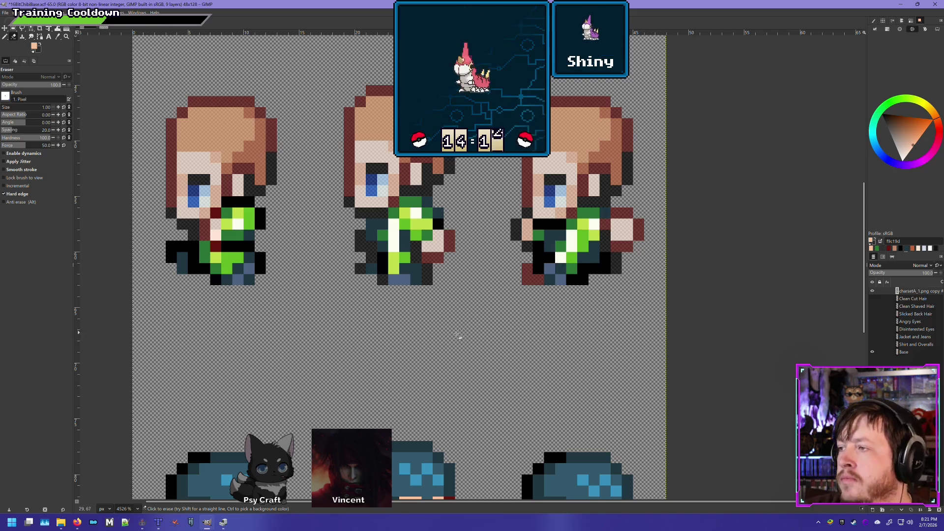
click(6, 36)
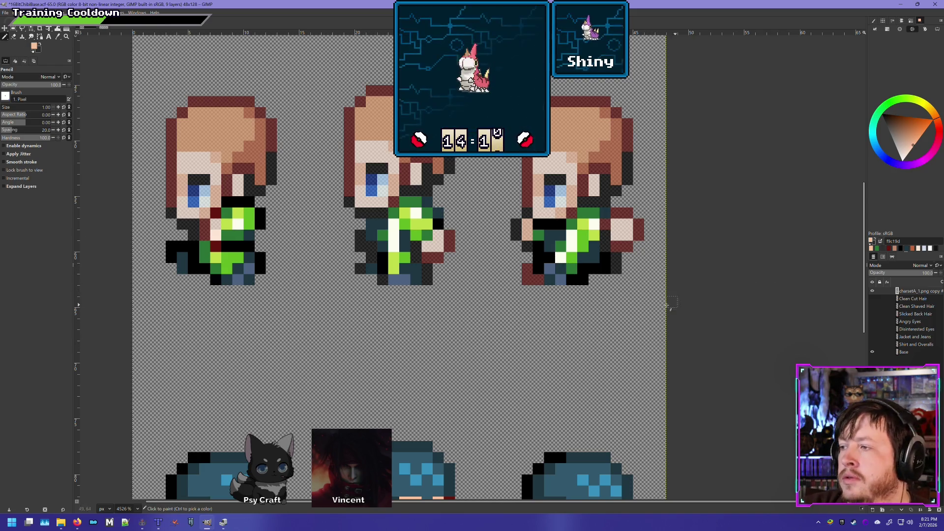
- Sample the sprite's dark blue 1f3743 as the Pencil's drawing colour, then zoom back onto the sprites
scroll(98, 246, right, 3)
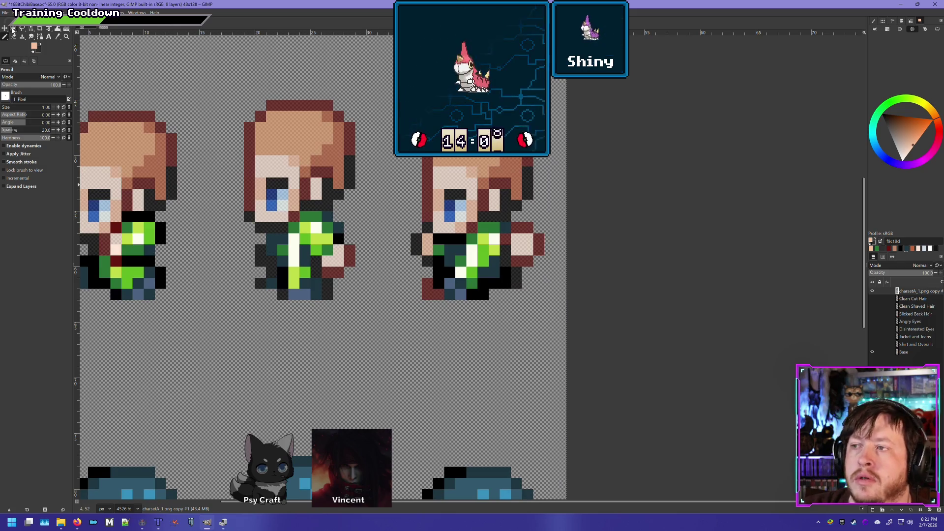
click(13, 28)
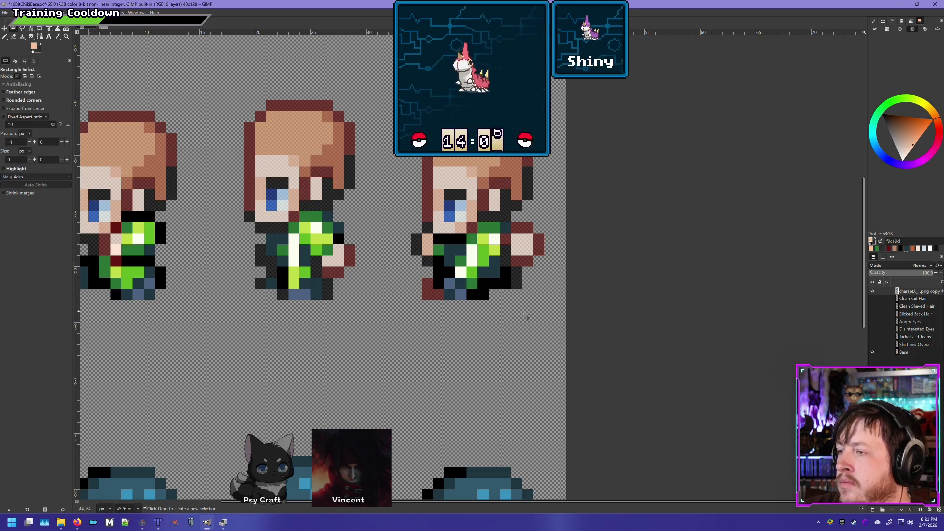
scroll(457, 318, left, 3)
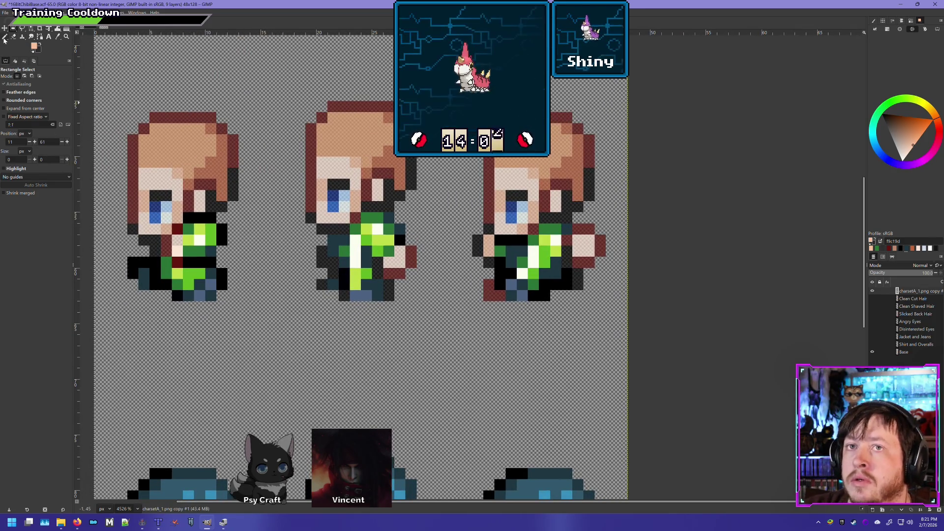
click(4, 36)
ctrl+click(516, 294)
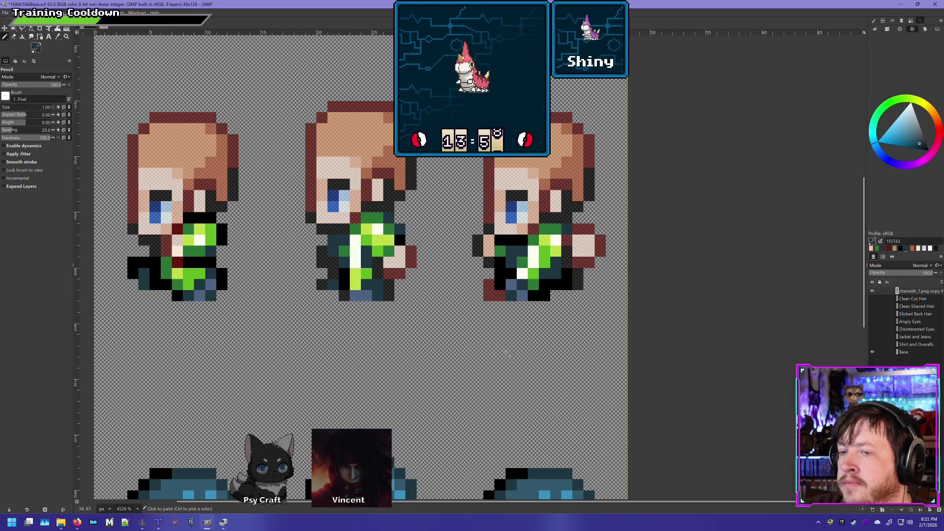
ctrl+scroll(502, 336, down, 3)
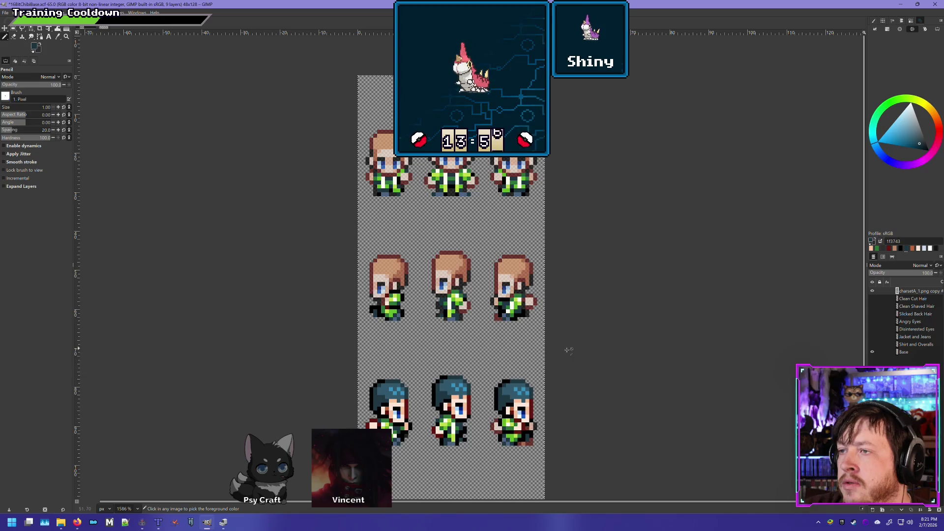
ctrl+scroll(566, 349, up, 2)
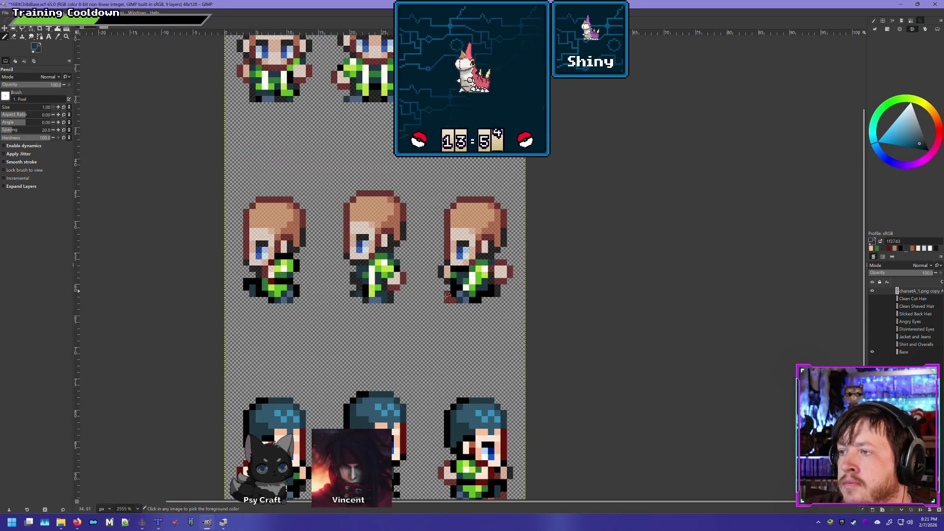
ctrl+scroll(449, 298, up, 1)
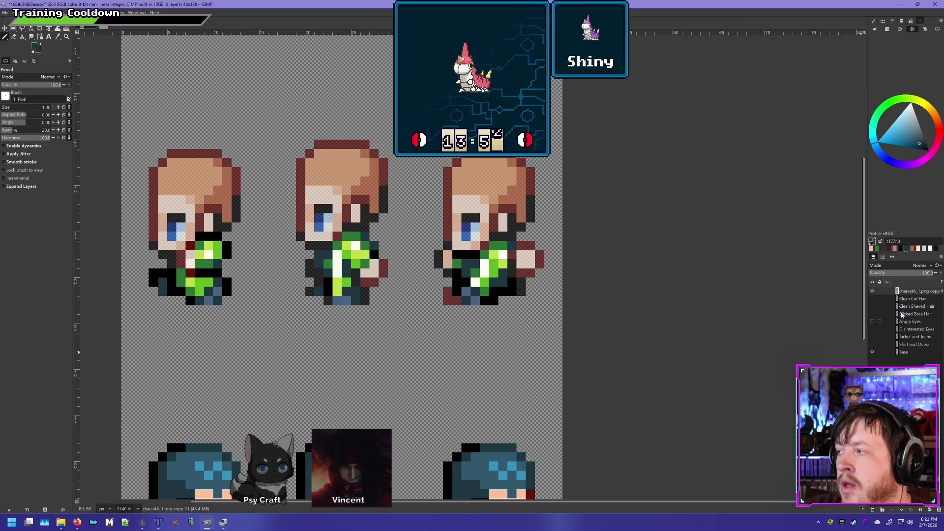
click(873, 293)
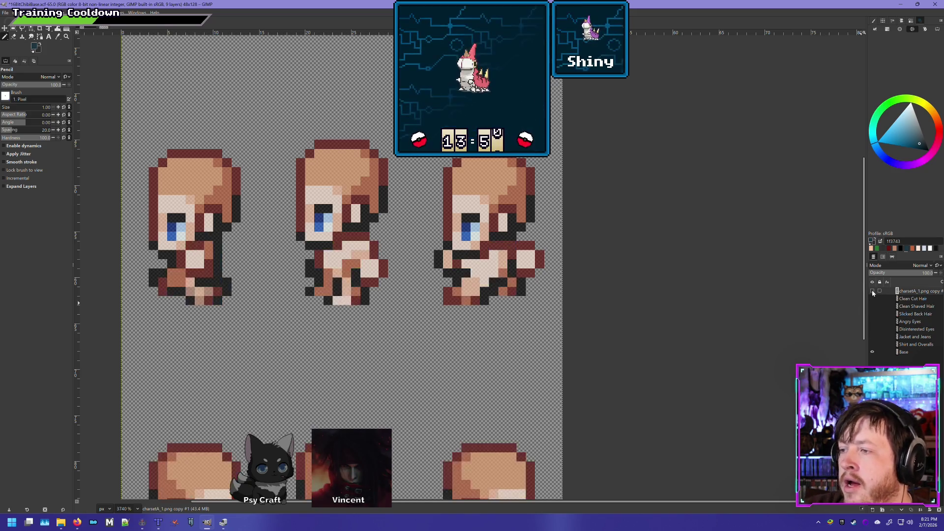
click(874, 294)
click(873, 293)
click(873, 293)
click(874, 292)
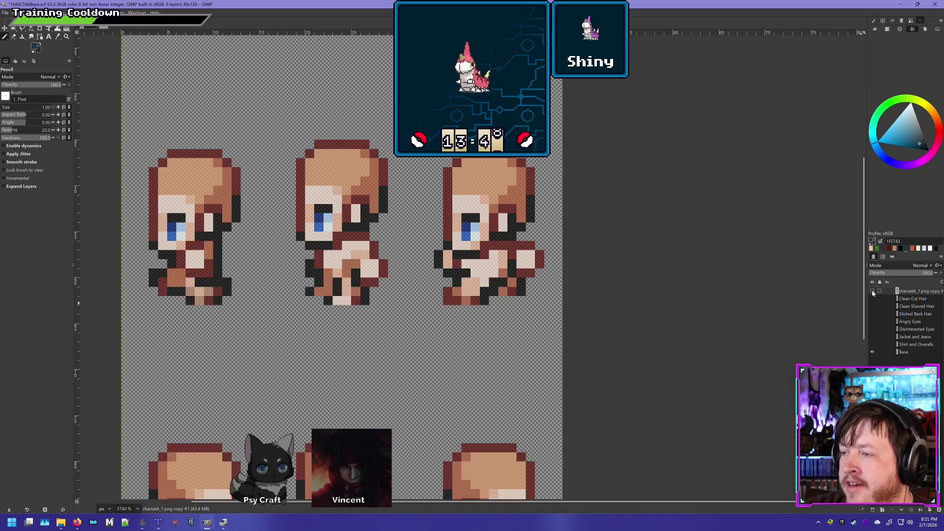
click(873, 293)
click(873, 292)
click(873, 292)
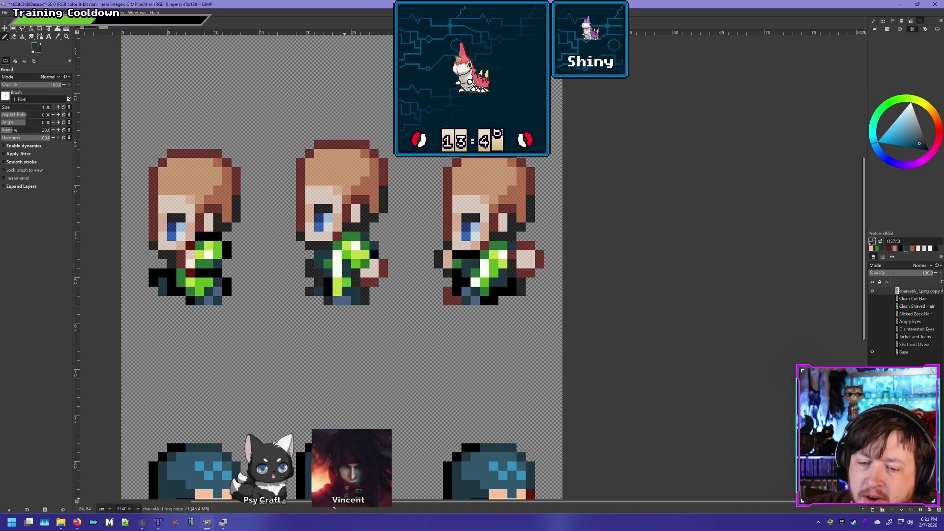
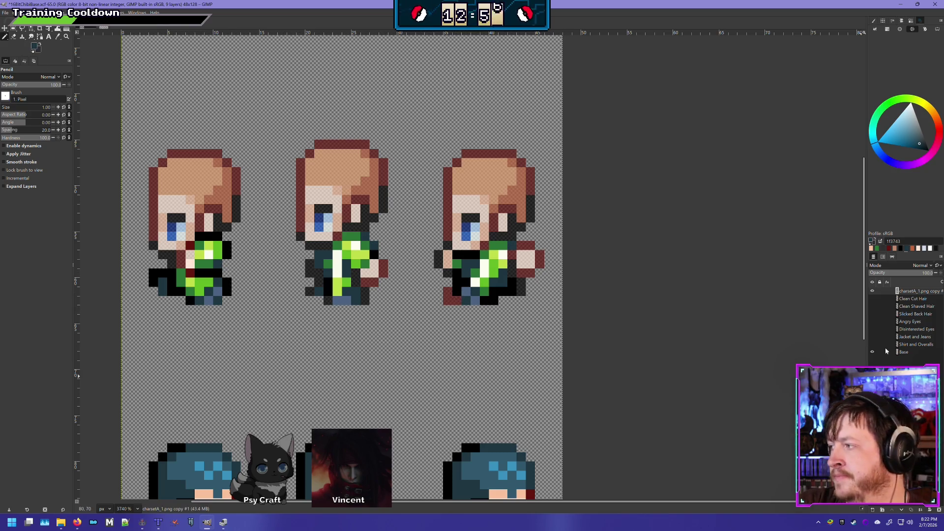
- Compare the overlay on and off, then repaint the third sprite's lower-left dark-red pixels teal
click(873, 291)
click(873, 291)
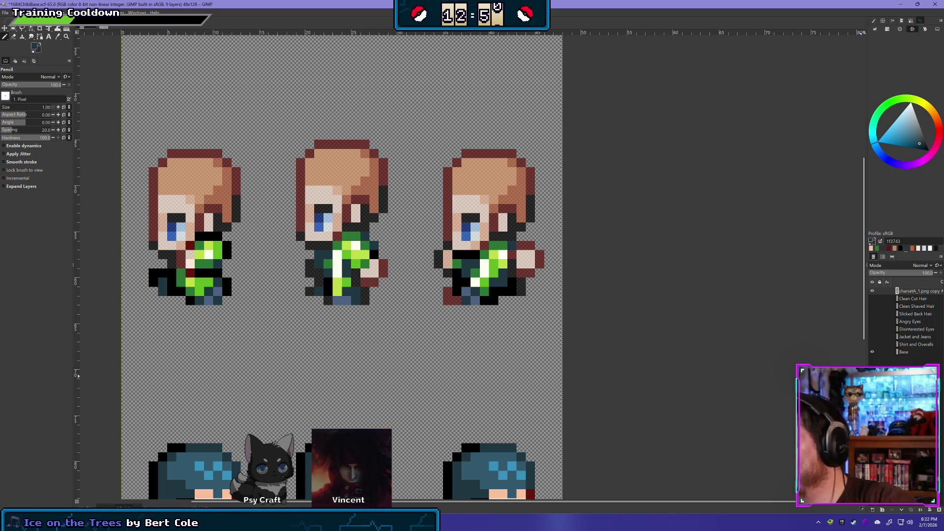
click(873, 291)
click(873, 292)
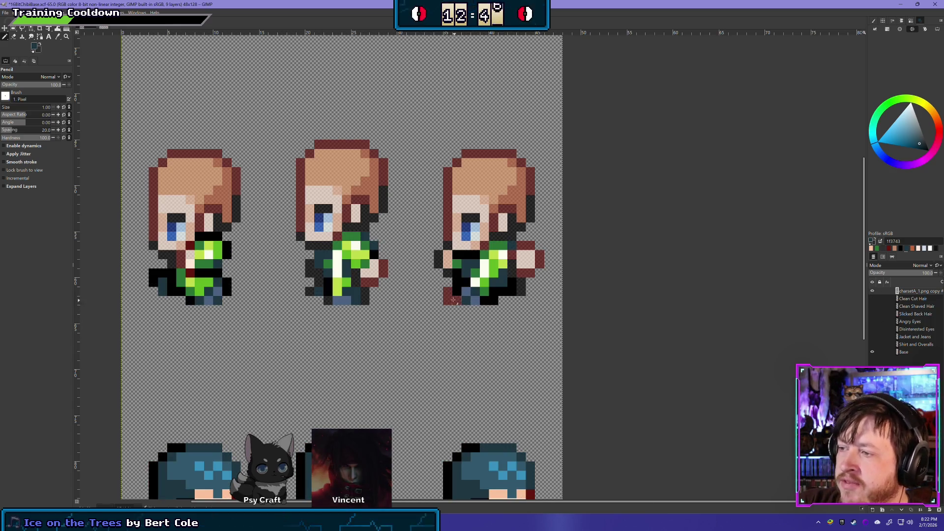
click(872, 291)
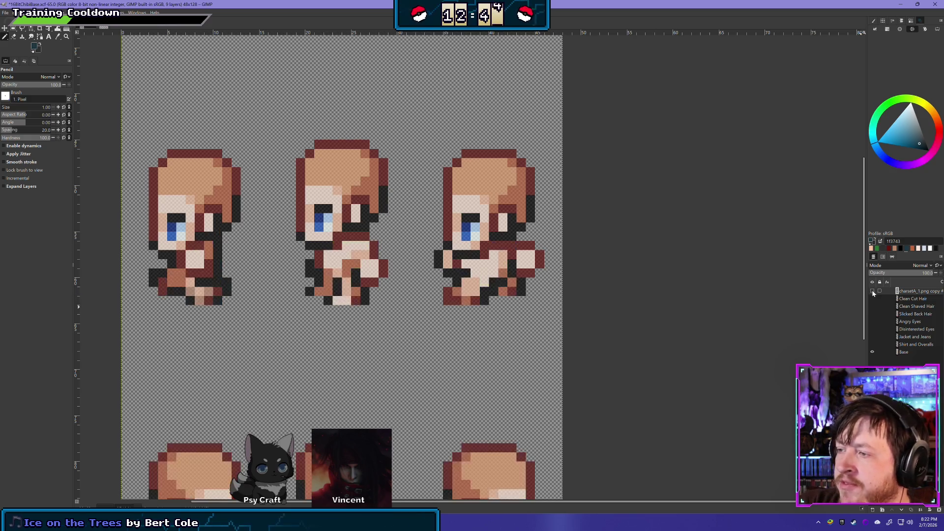
click(873, 291)
click(448, 297)
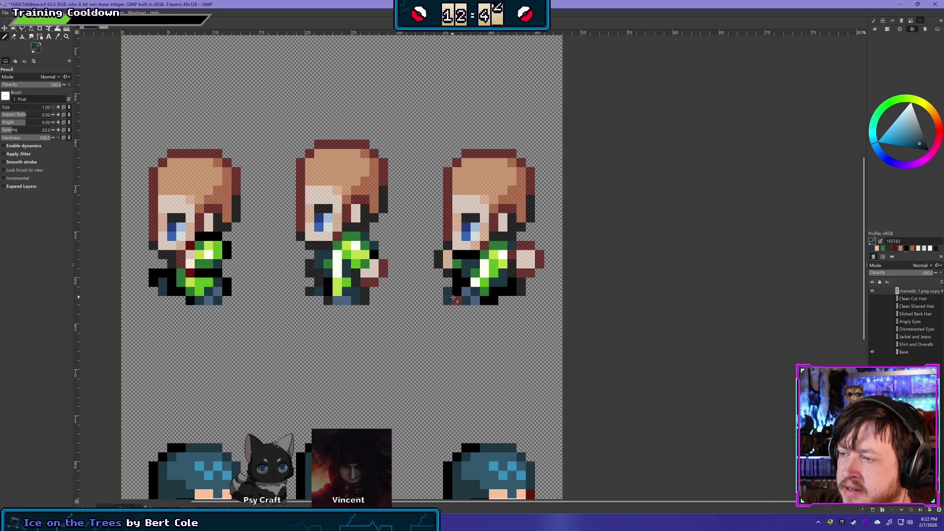
- Sample slate blue 4c6283 and pencil it over the third sprite's lower-left pixels
click(873, 290)
click(872, 291)
ctrl+click(475, 299)
drag(457, 292, 465, 291)
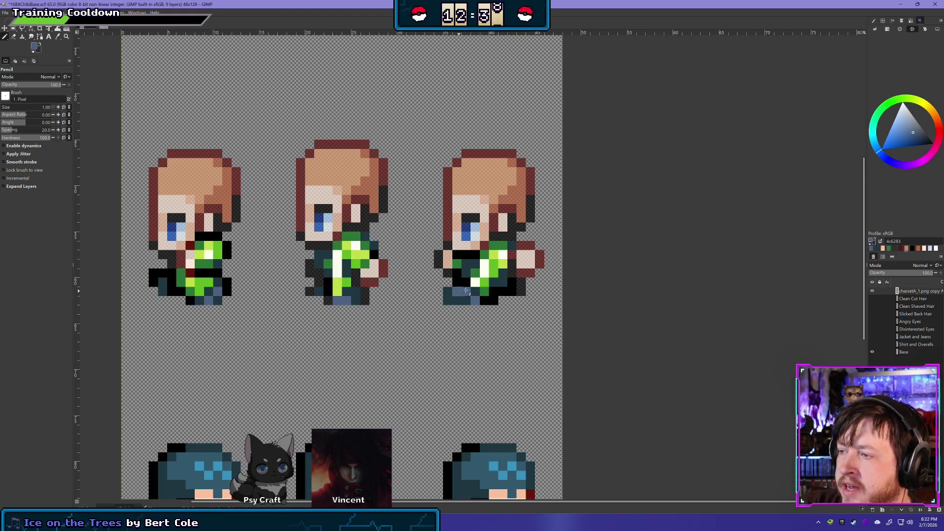
click(872, 291)
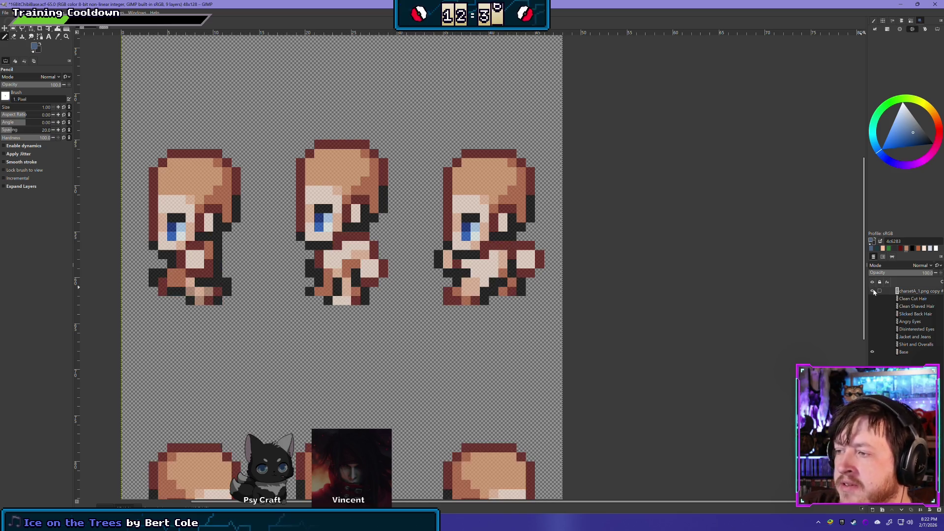
click(873, 291)
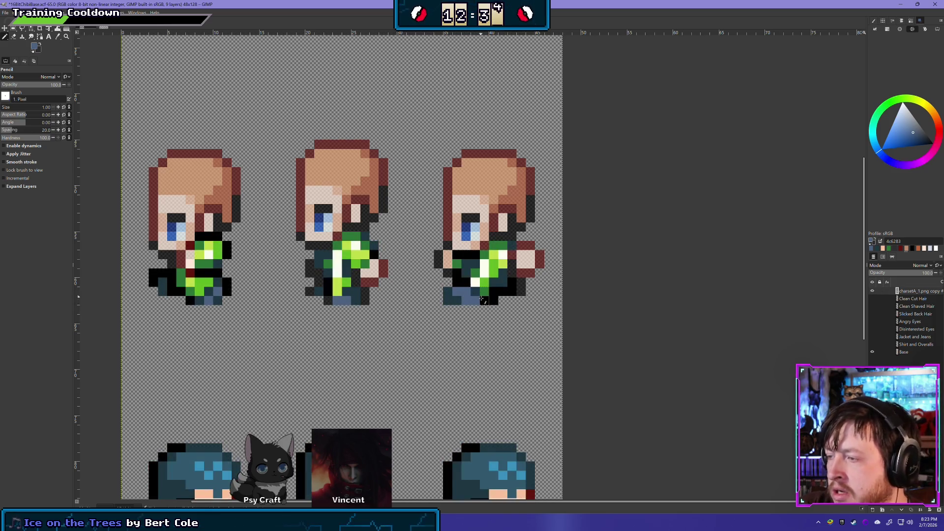
- Sample the dark teal back from the sprite while comparing the clothing overlay
click(873, 291)
click(874, 291)
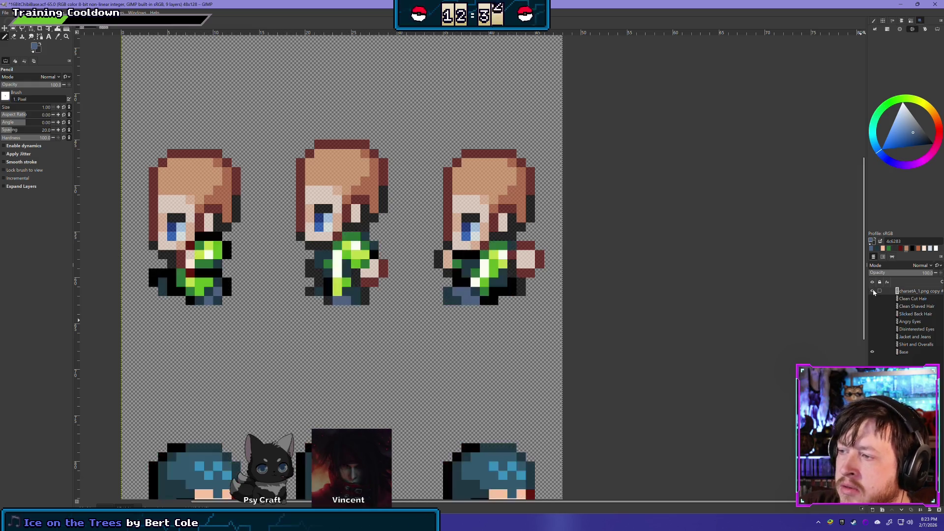
ctrl+click(457, 302)
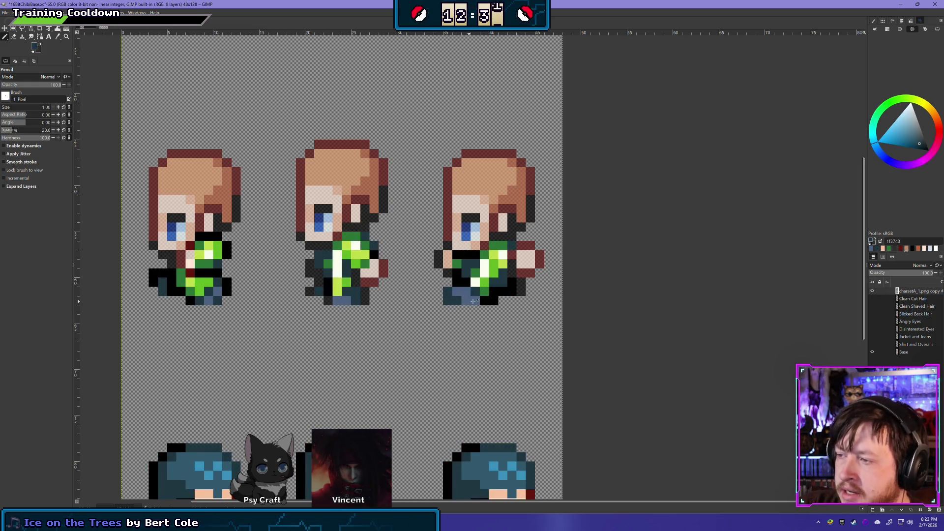
click(873, 291)
click(873, 291)
click(873, 291)
click(873, 291)
click(873, 292)
click(873, 291)
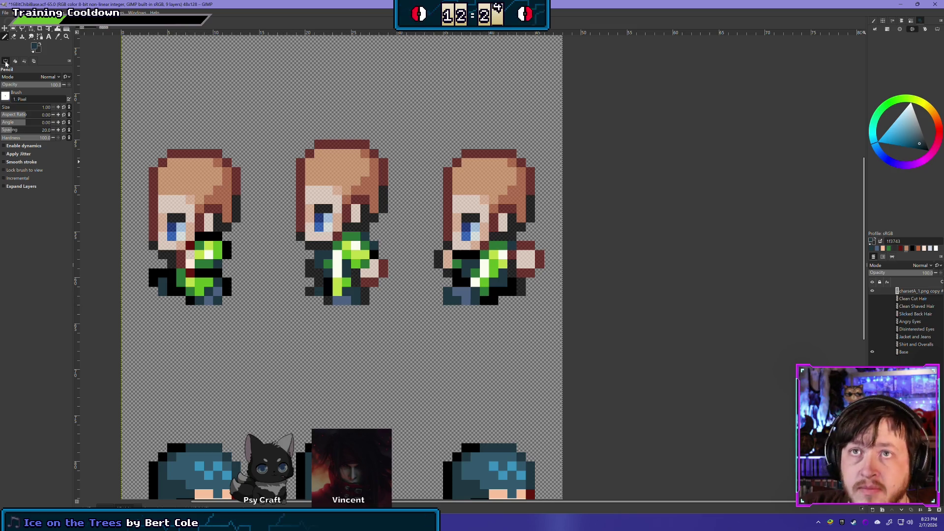
- Switch to the Eraser and check the base without the charsetA_1.png copy layer
click(14, 36)
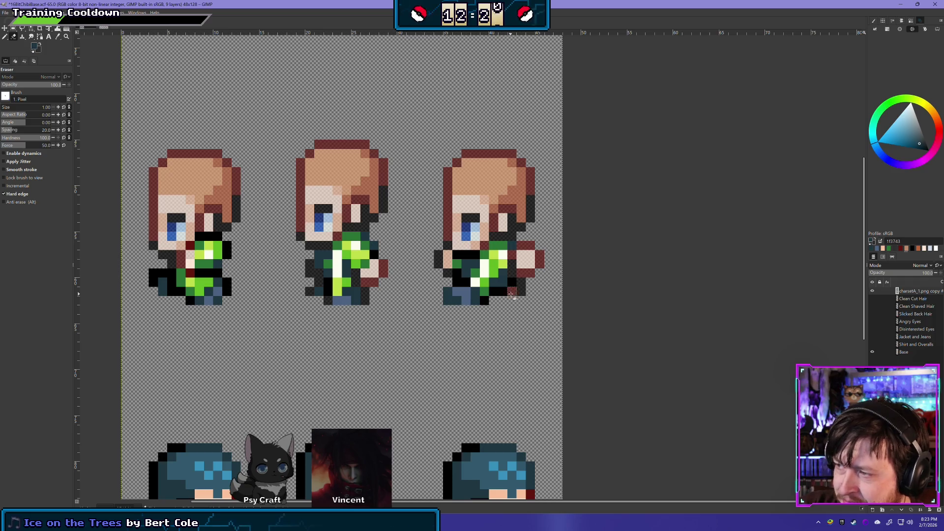
click(872, 291)
click(872, 291)
click(872, 292)
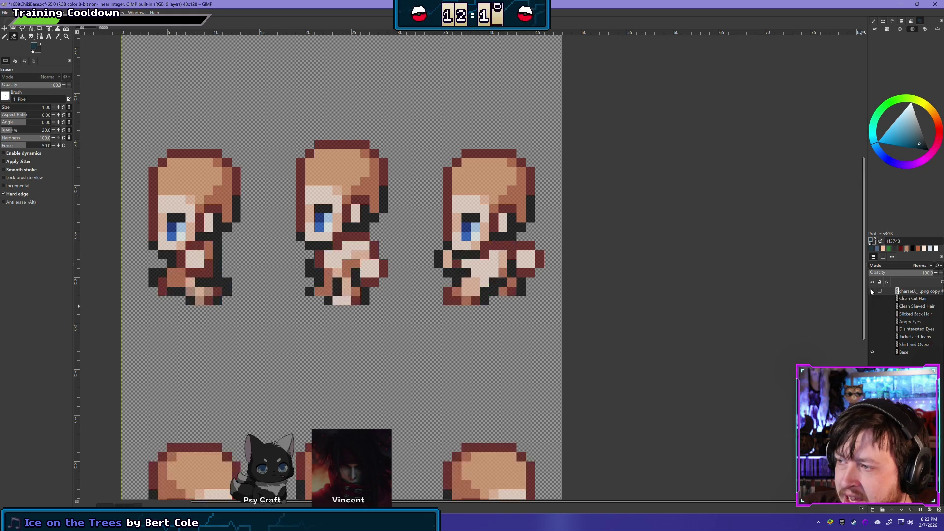
click(873, 291)
click(872, 291)
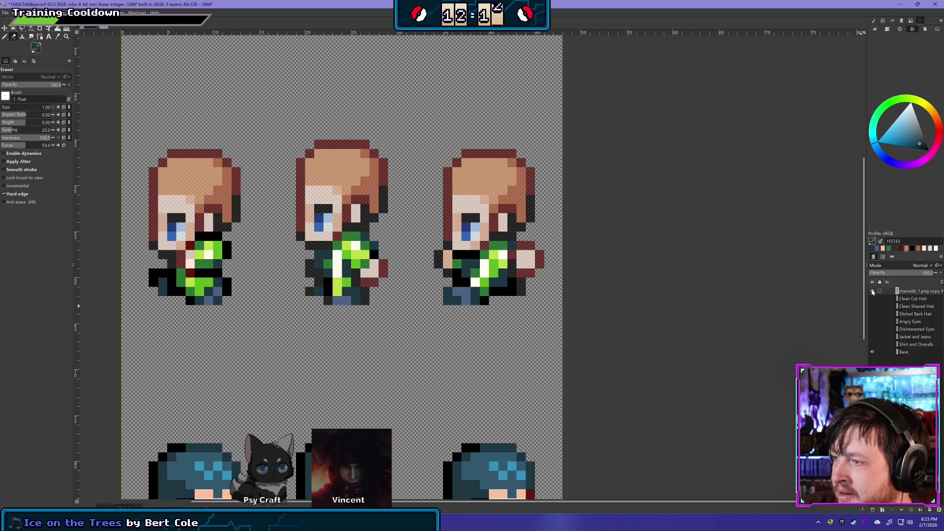
- Compare the clothing layer once more, then move the charsetA_1.png copy layer lower in the stack
click(873, 292)
click(873, 292)
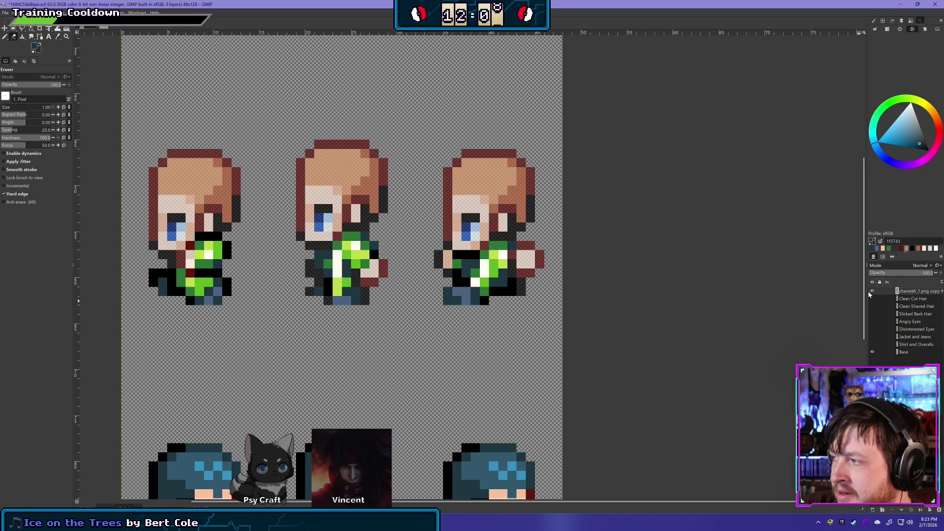
click(873, 291)
click(873, 291)
click(873, 291)
click(873, 291)
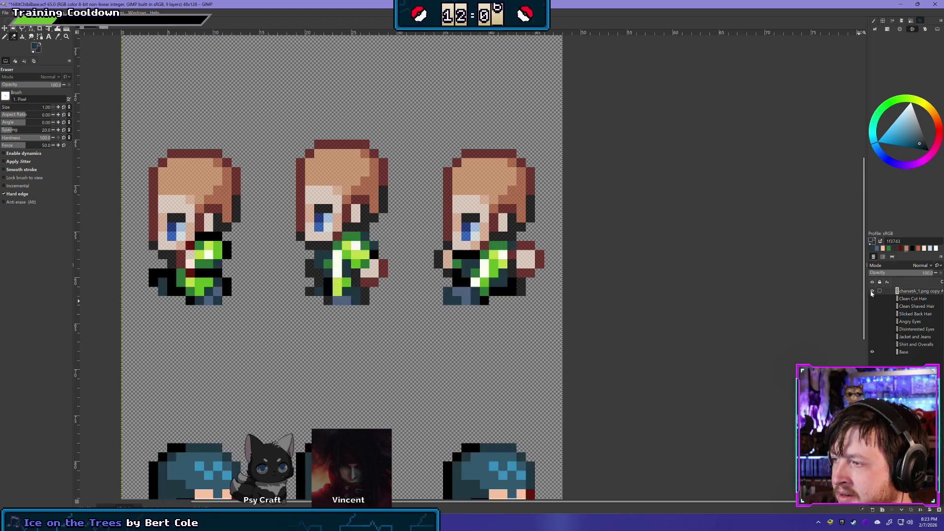
click(873, 291)
click(873, 291)
click(873, 291)
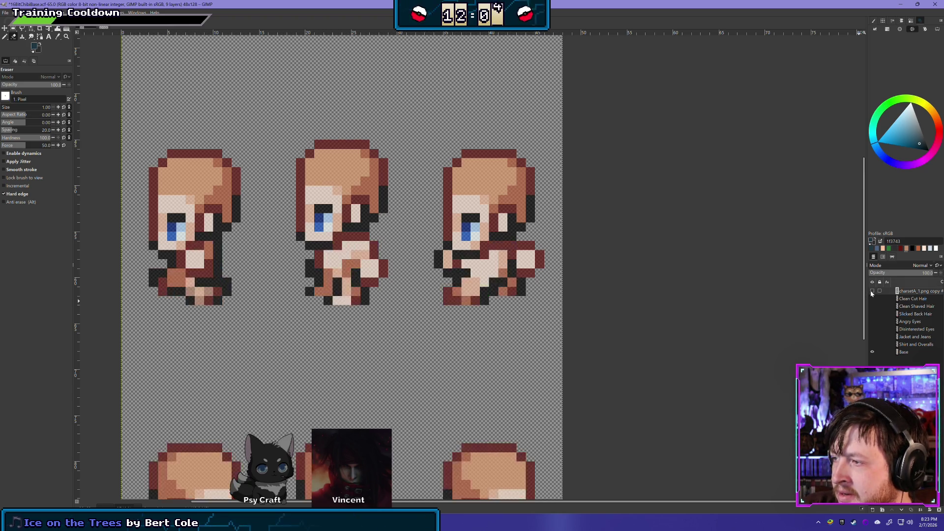
click(872, 291)
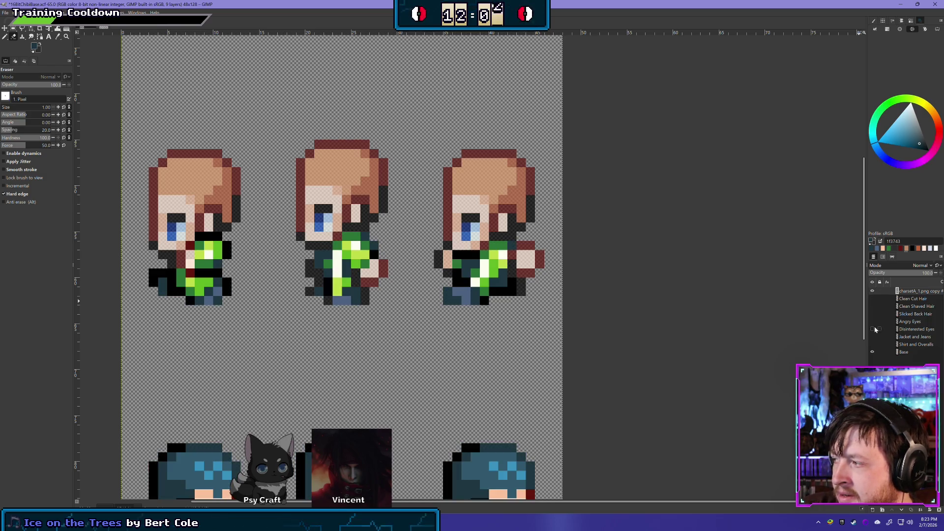
mouse_move(918, 292)
mouse_down()
mouse_move(921, 349)
mouse_move(916, 341)
mouse_up()
- Show the Shirt and Overalls layer and compare the copy against Jacket and Jeans
click(875, 344)
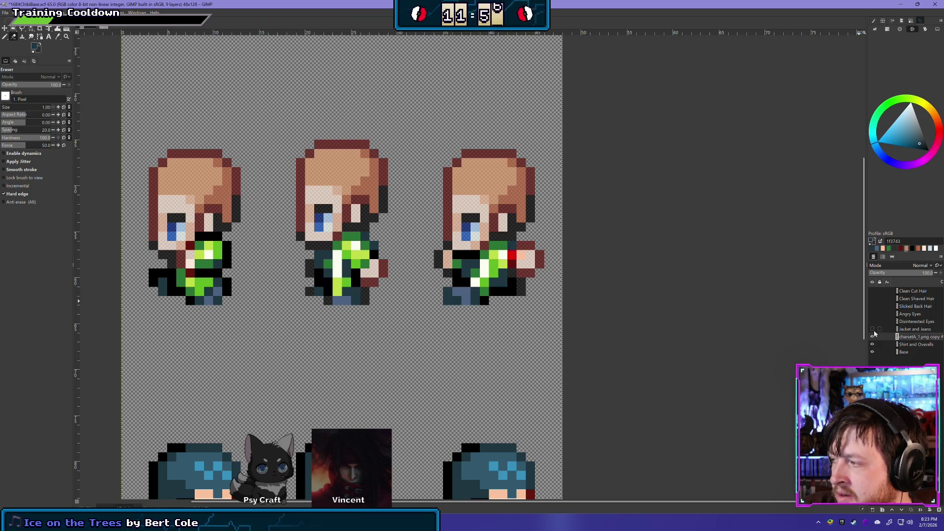
click(875, 337)
click(874, 337)
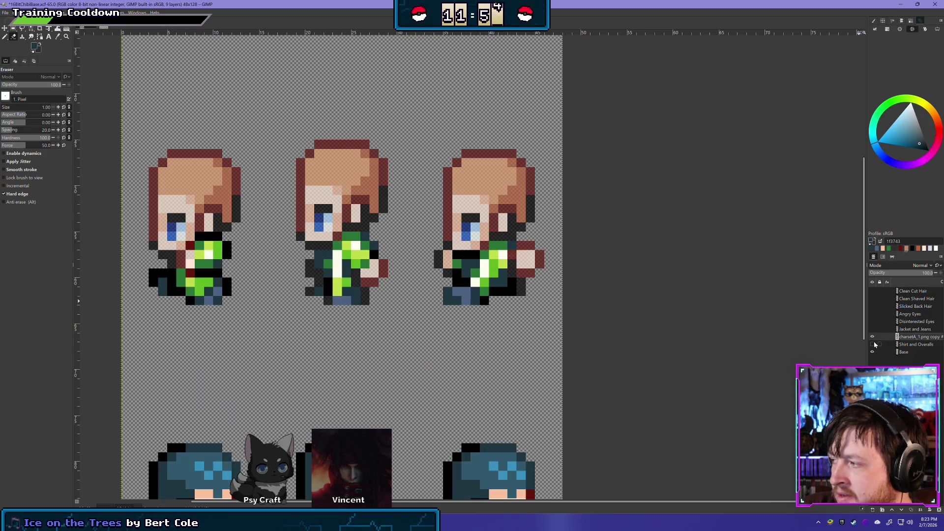
click(874, 330)
click(873, 330)
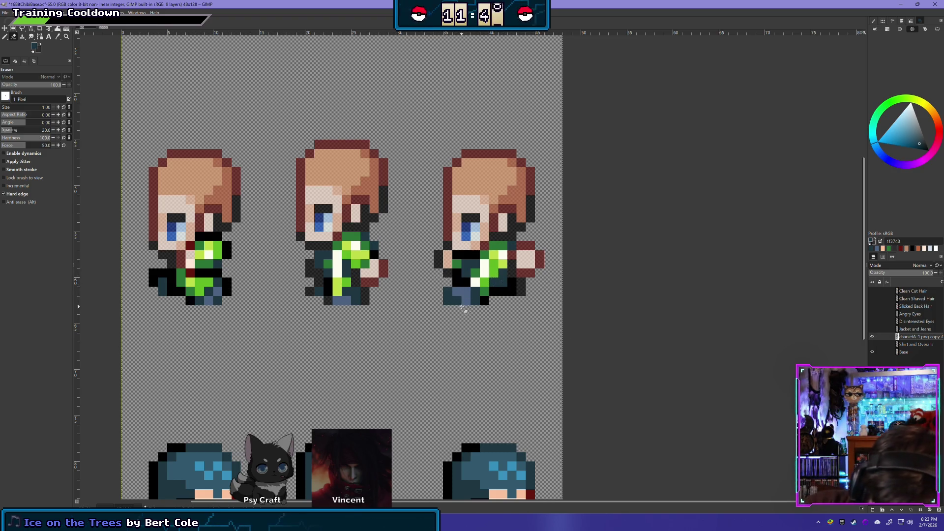
- Erase the stray dark pixels at the third sprite's lower right
click(872, 338)
click(872, 338)
click(872, 338)
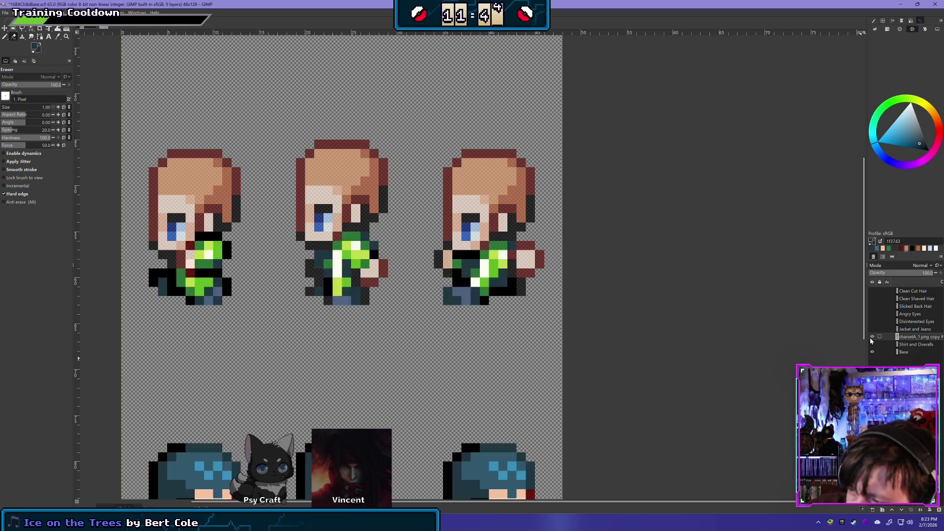
click(872, 338)
click(872, 338)
click(872, 338)
click(872, 338)
click(872, 337)
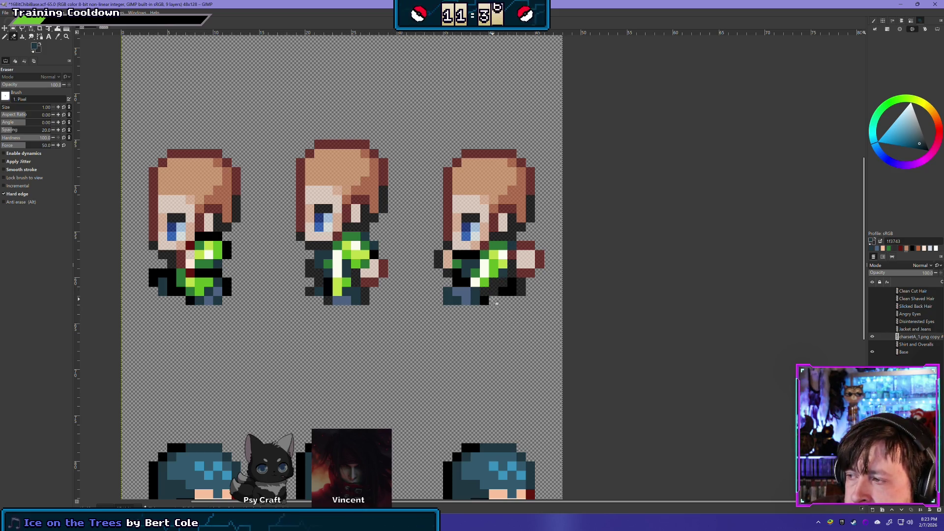
mouse_move(519, 293)
mouse_down()
mouse_move(505, 291)
mouse_move(513, 285)
mouse_up()
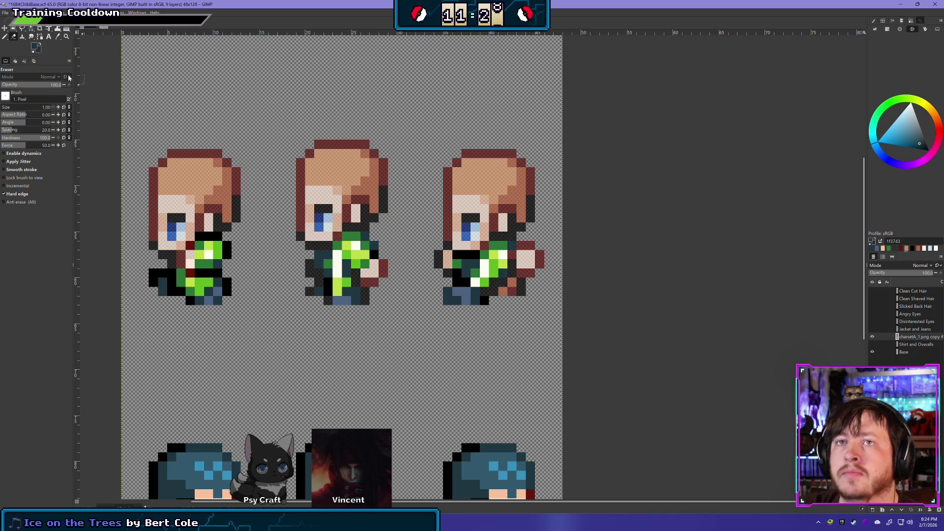
- Pencil in one slate-blue 4c6283 pixel on the third sprite
key(n)
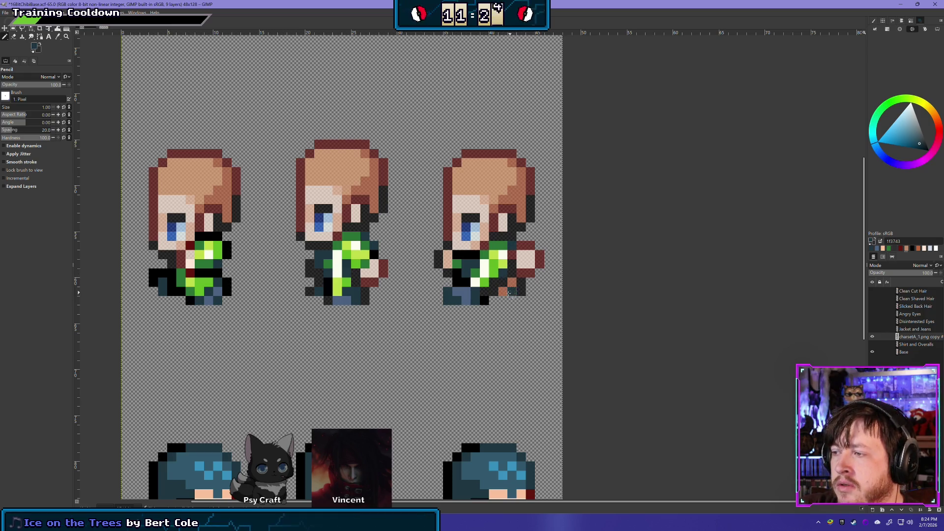
ctrl+click(463, 302)
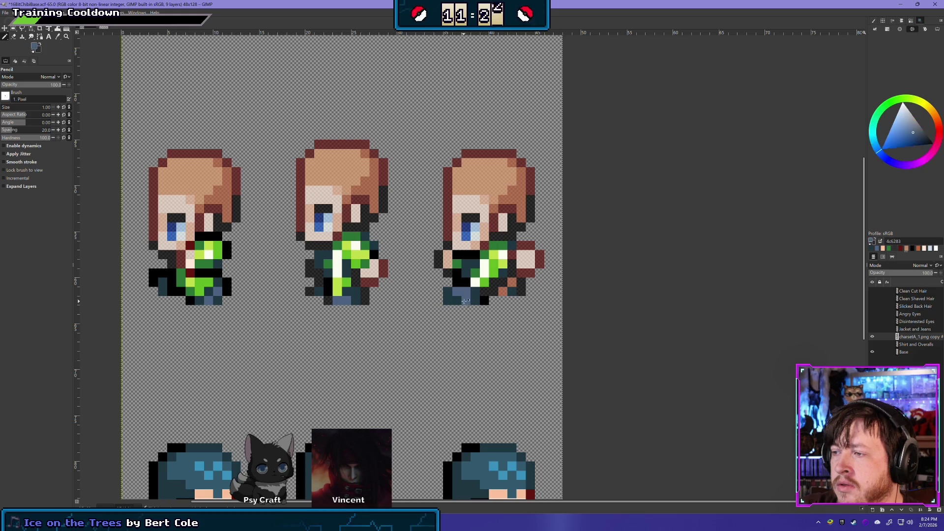
click(503, 290)
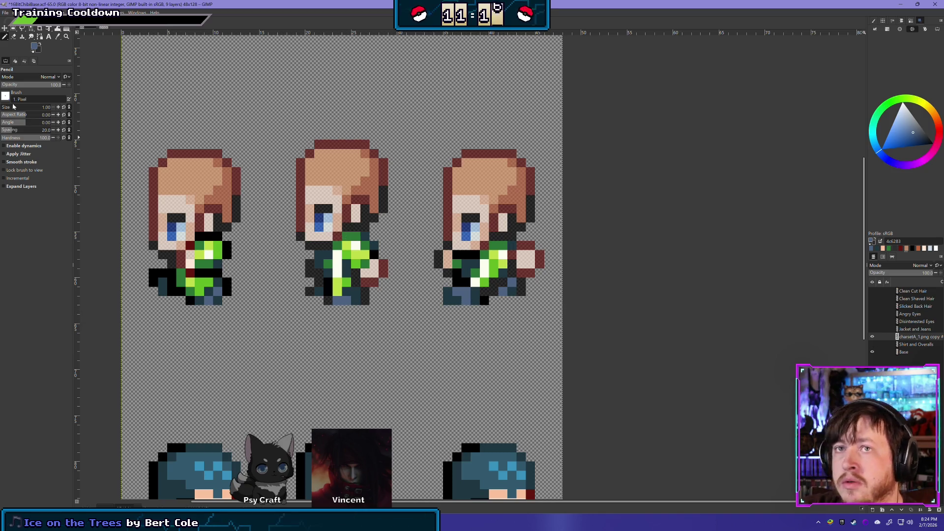
- Switch to the Eraser and compare the charsetA_1.png copy layer on and off
click(13, 36)
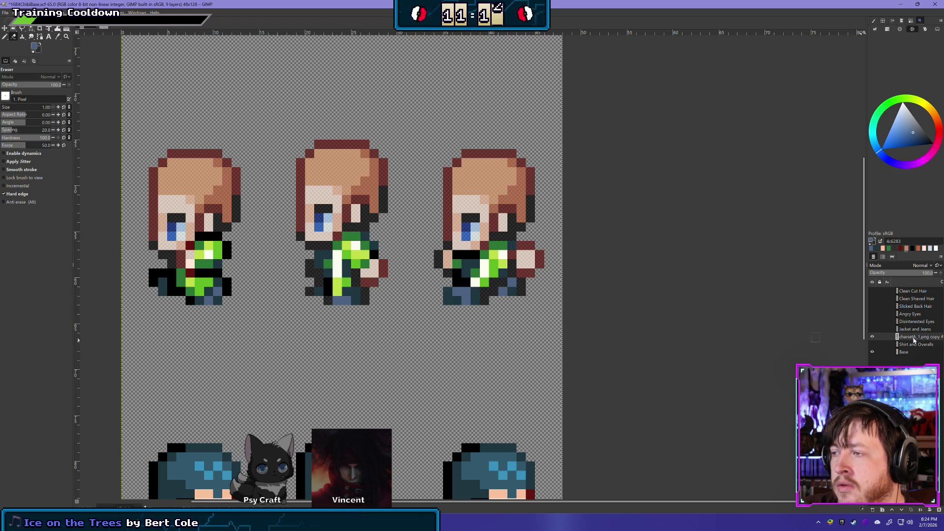
click(873, 337)
click(874, 338)
click(874, 337)
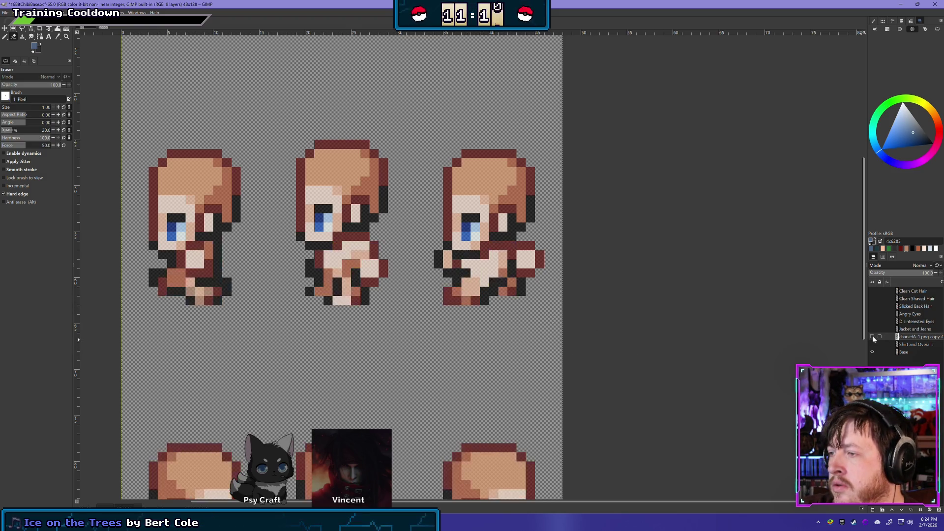
click(873, 338)
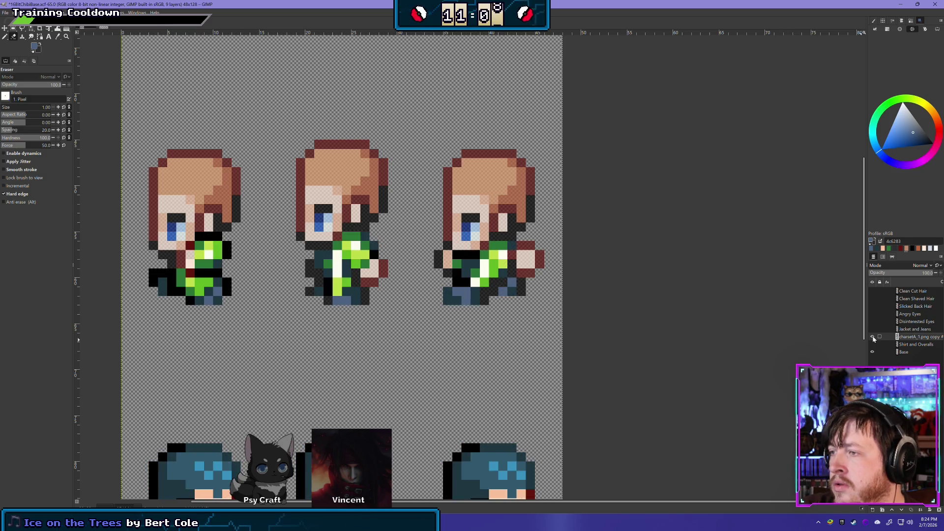
click(874, 338)
click(873, 337)
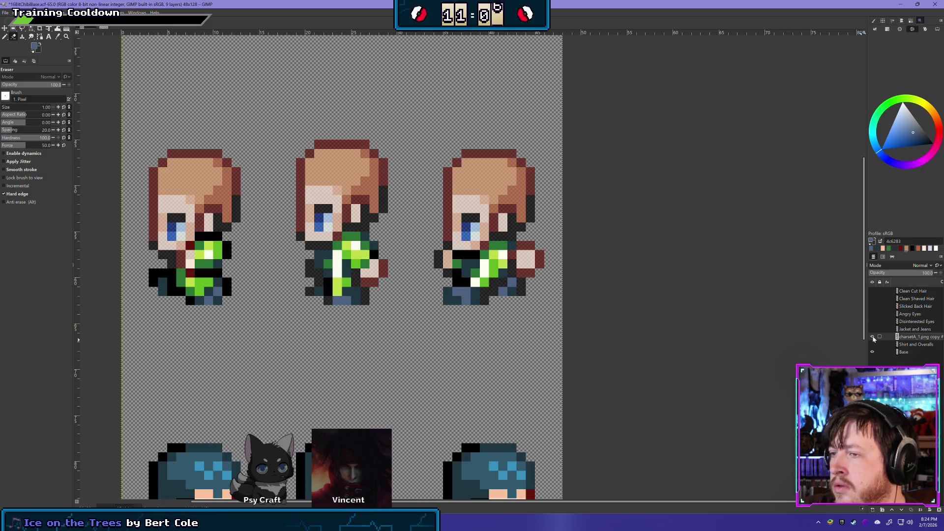
scroll(336, 224, down, 4)
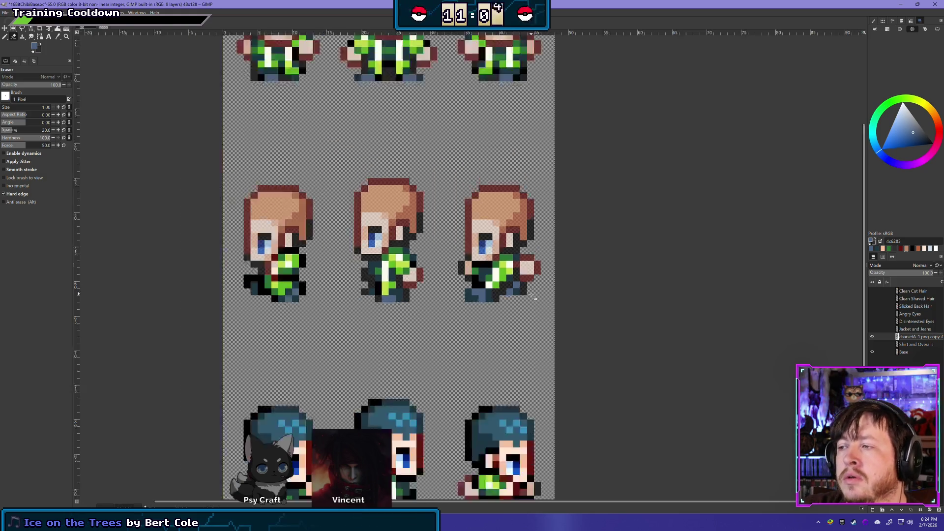
- Set the Base layer's opacity to 70
drag(525, 335, 447, 269)
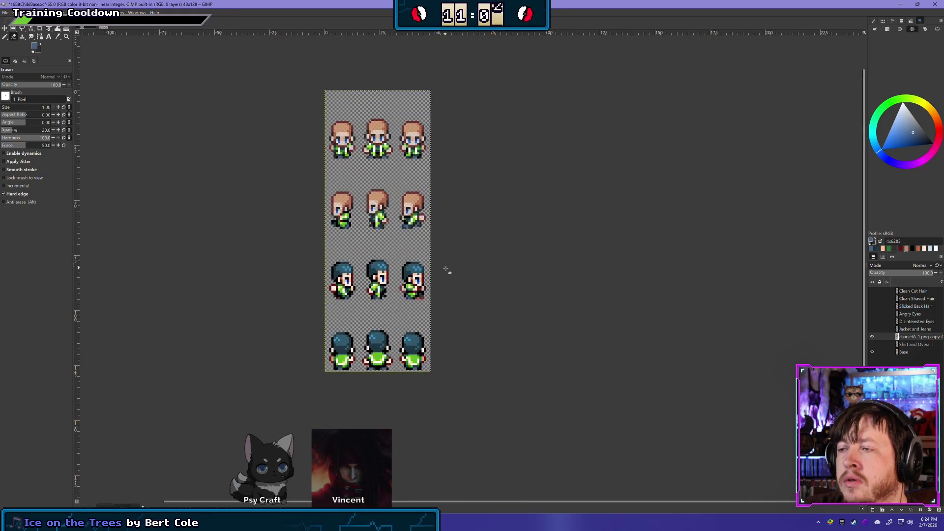
click(919, 353)
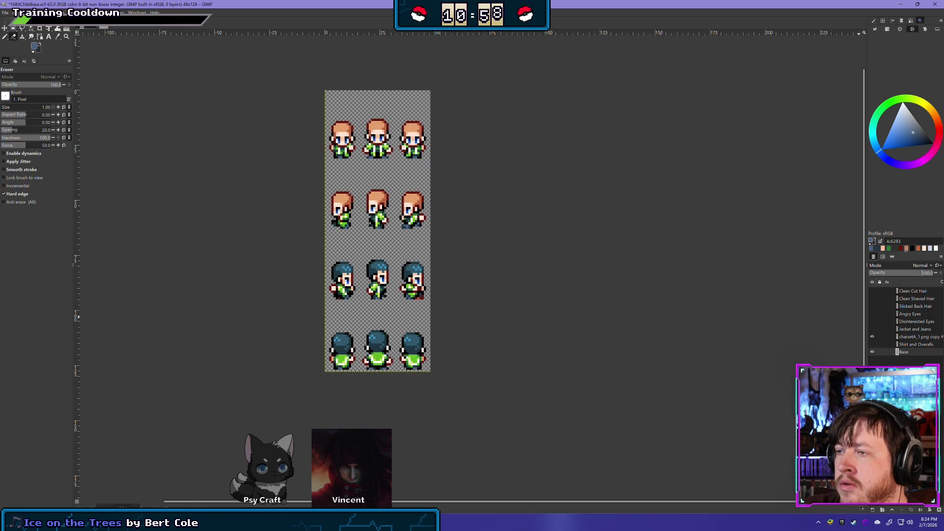
text(70)
key(Return)
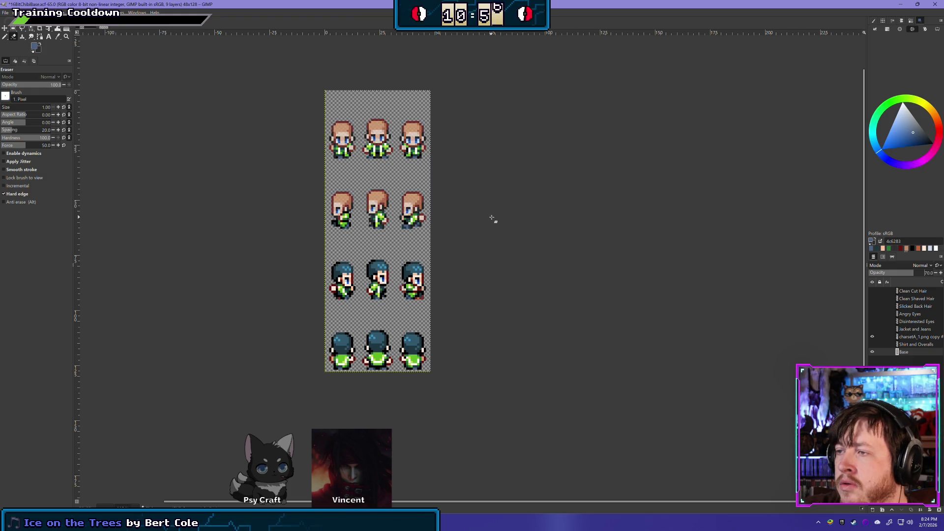
- Clear the middle sprite row on the charsetA_1.png copy layer and drop the selection
ctrl+scroll(386, 246, up, 2)
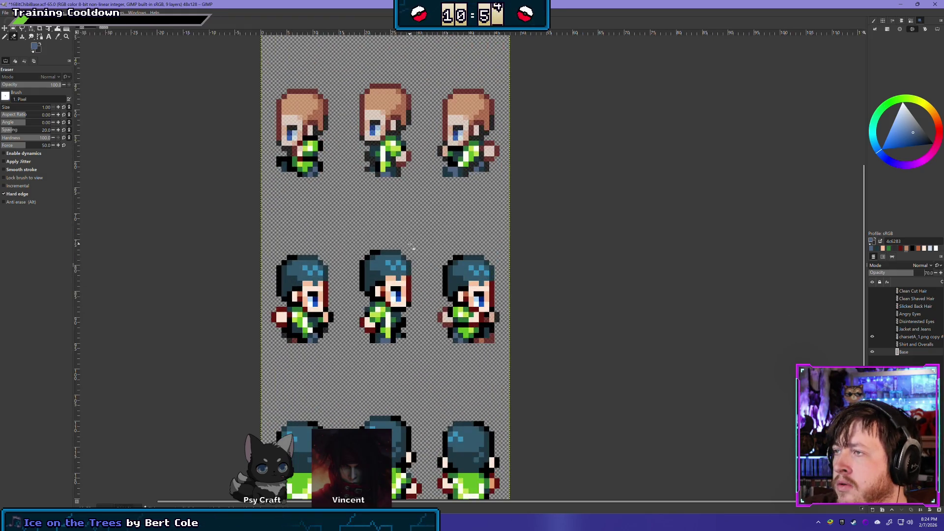
scroll(413, 201, up, 5)
drag(413, 202, 422, 188)
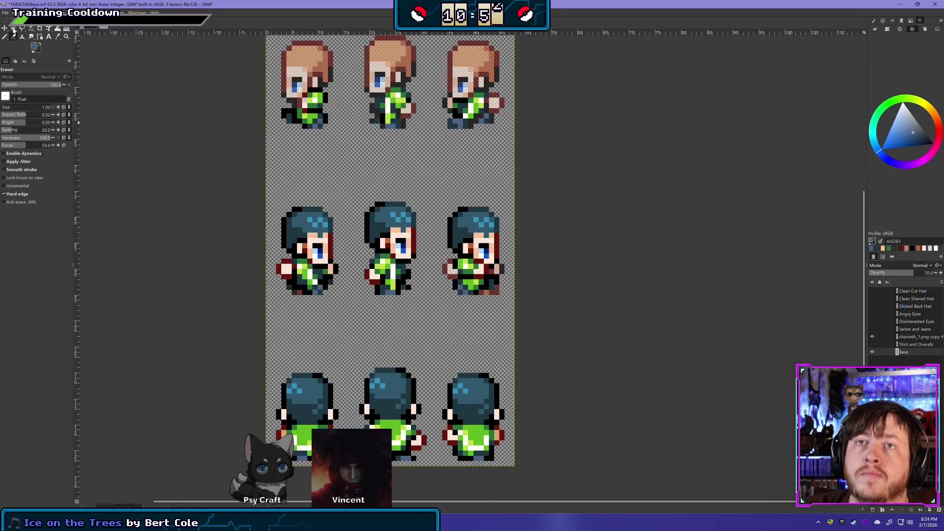
click(14, 28)
drag(246, 305, 561, 187)
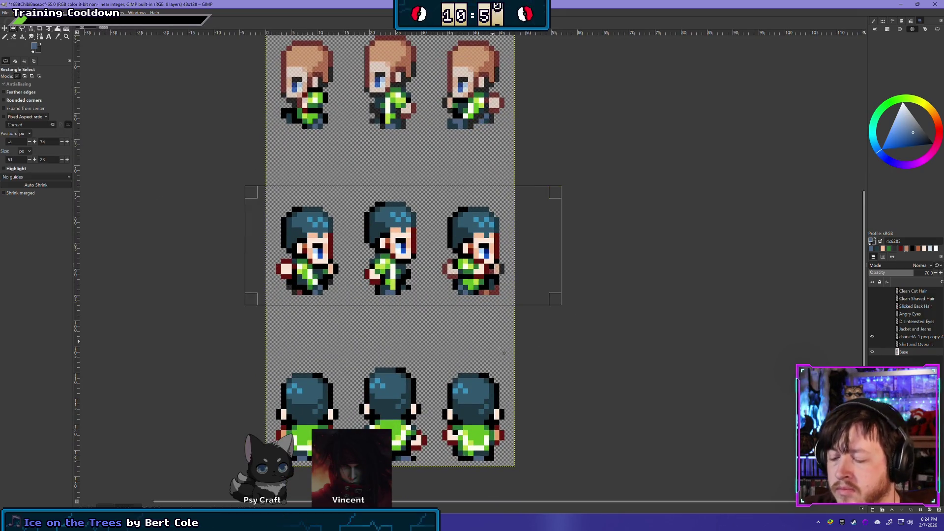
click(915, 337)
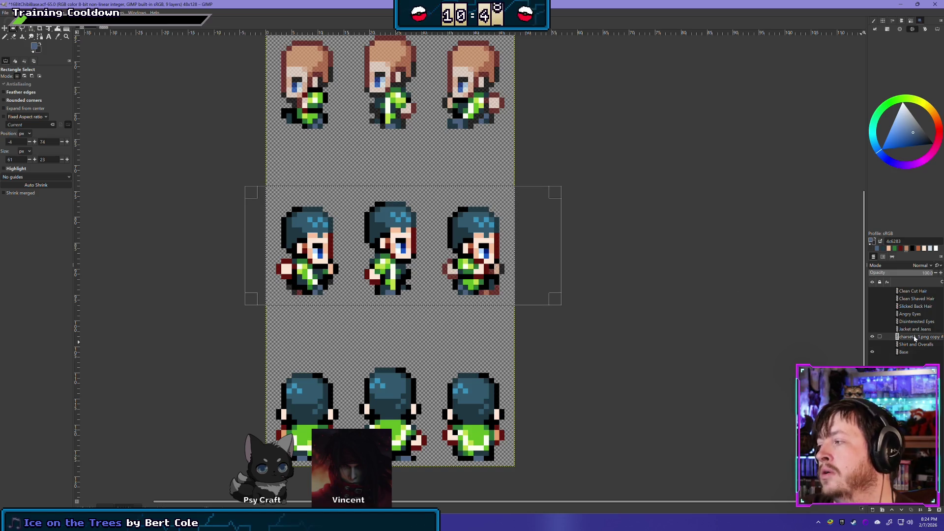
key(Delete)
click(221, 171)
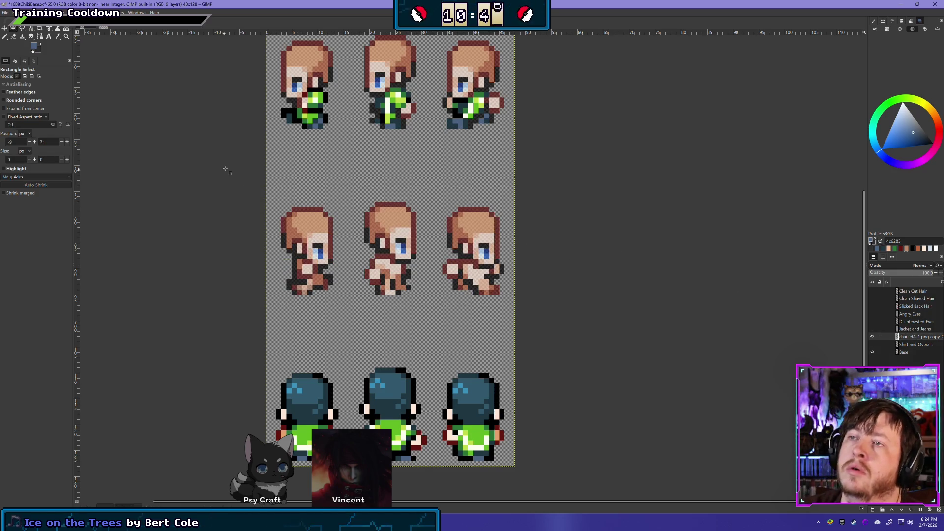
- Duplicate the top-left sprite's body area, mirror it horizontally and place it on the middle-left sprite
scroll(324, 202, up, 1)
drag(355, 106, 270, 183)
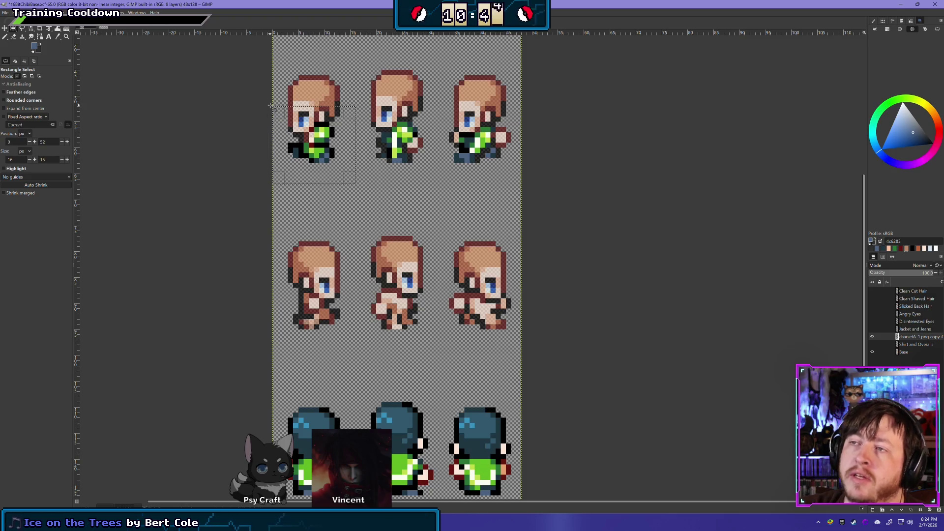
key(shift+ctrl+d)
click(5, 28)
mouse_move(320, 138)
mouse_down()
mouse_move(349, 231)
mouse_move(320, 295)
mouse_up()
click(60, 12)
mouse_move(118, 94)
click(152, 94)
mouse_move(315, 300)
mouse_down()
mouse_move(336, 340)
mouse_move(293, 312)
mouse_move(322, 321)
mouse_up()
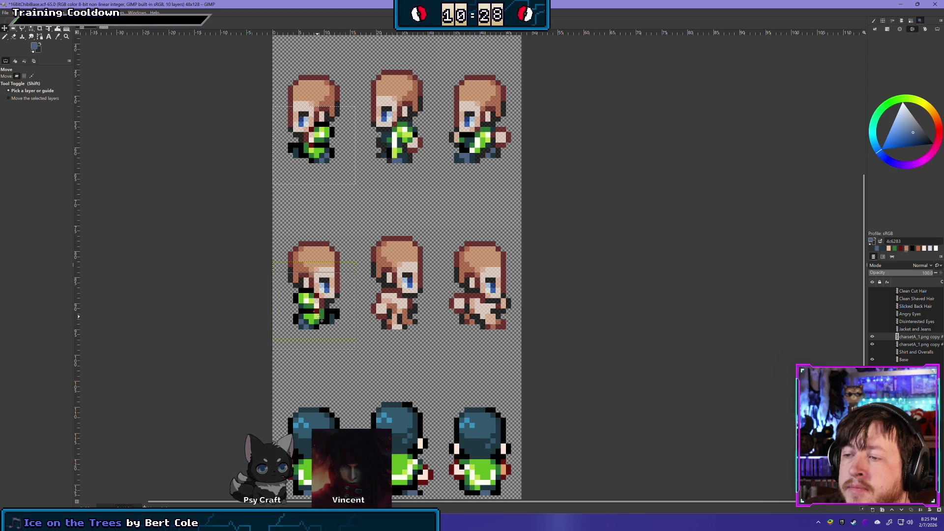
- Switch to the Eraser and undo/redo the middle-row clearing to compare, keeping it cleared
click(6, 37)
click(14, 38)
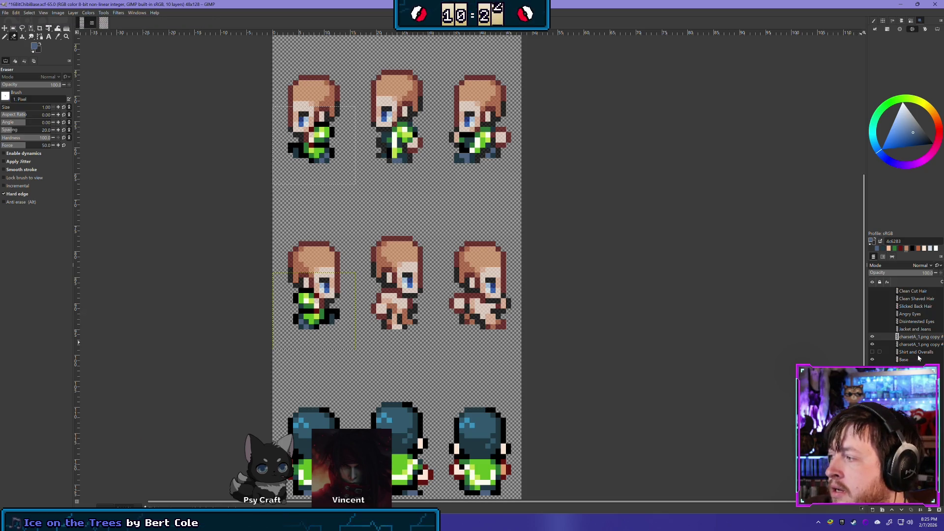
key(ctrl+z)
key(ctrl+z)
key(ctrl+z)
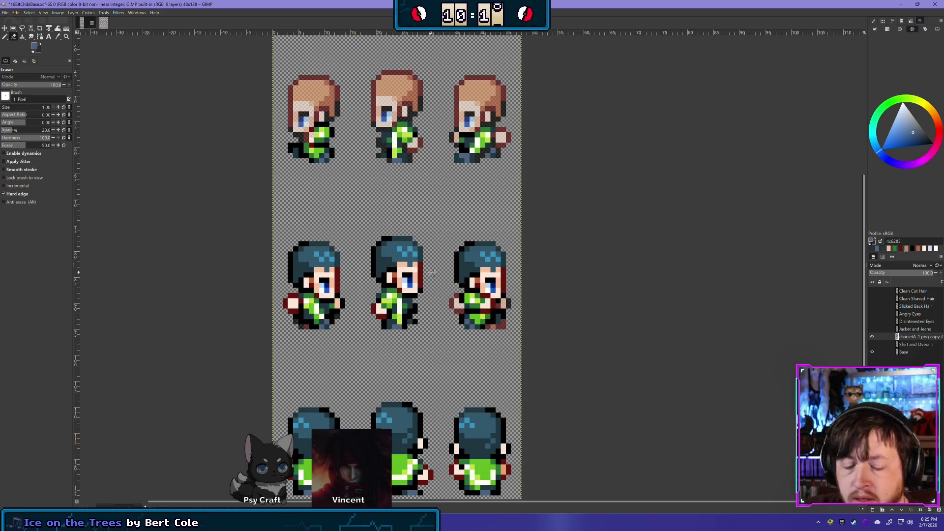
key(ctrl+y)
key(ctrl+z)
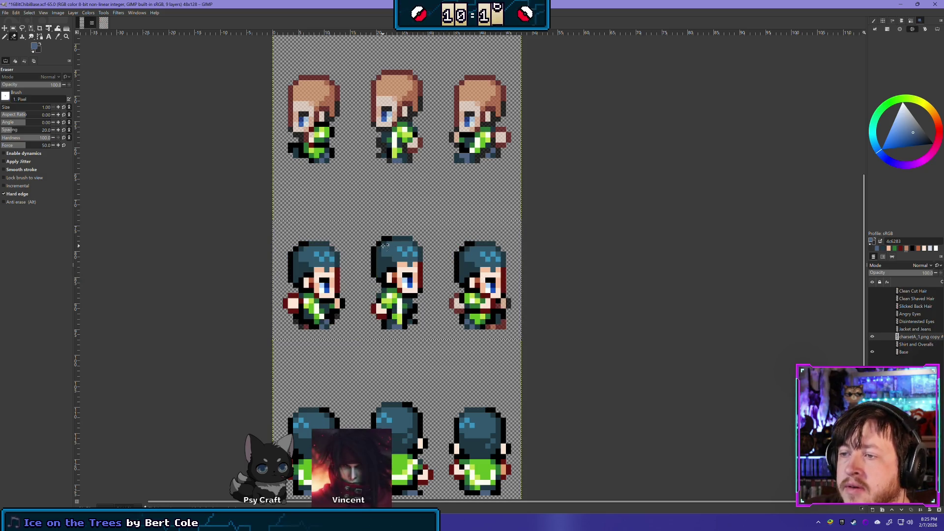
key(ctrl+y)
- Try erasing the top-left sprite's lower-left dark pixels, then restore them
scroll(287, 171, up, 1)
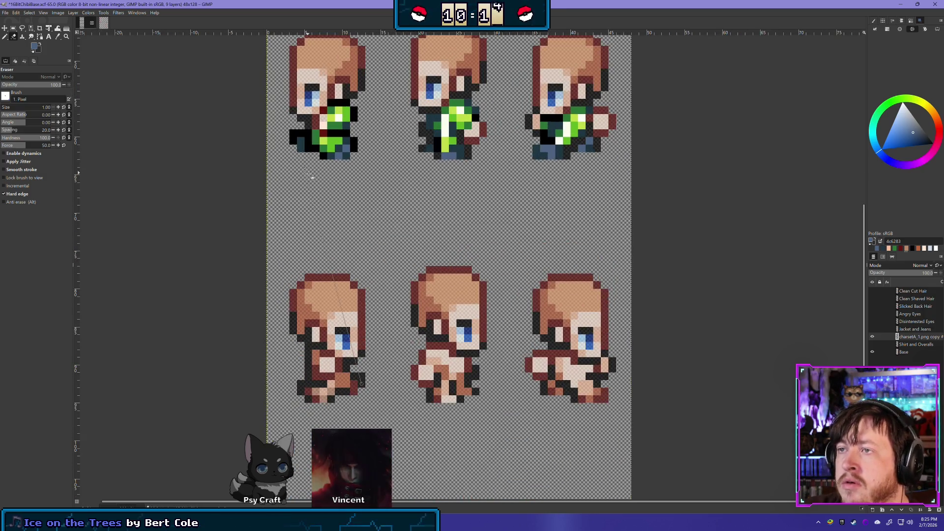
drag(293, 134, 316, 154)
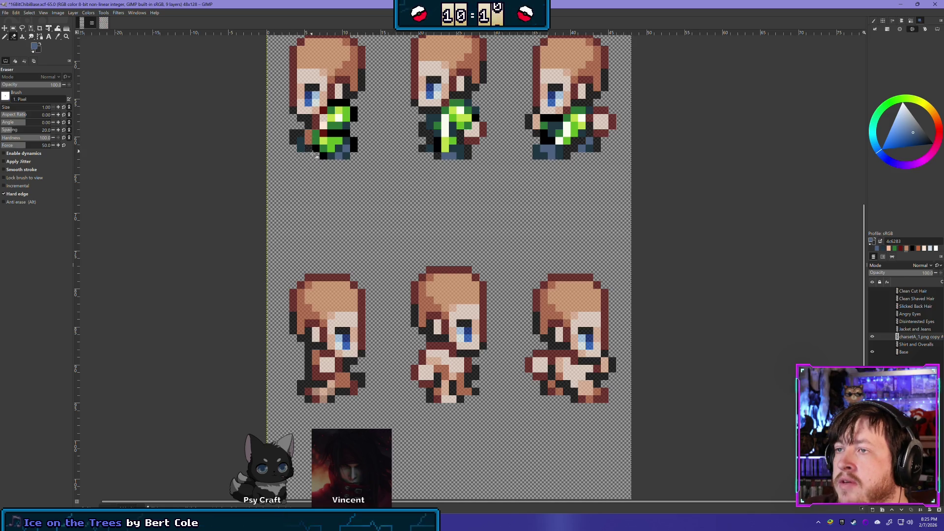
key(ctrl+z)
key(ctrl+z)
key(ctrl+z)
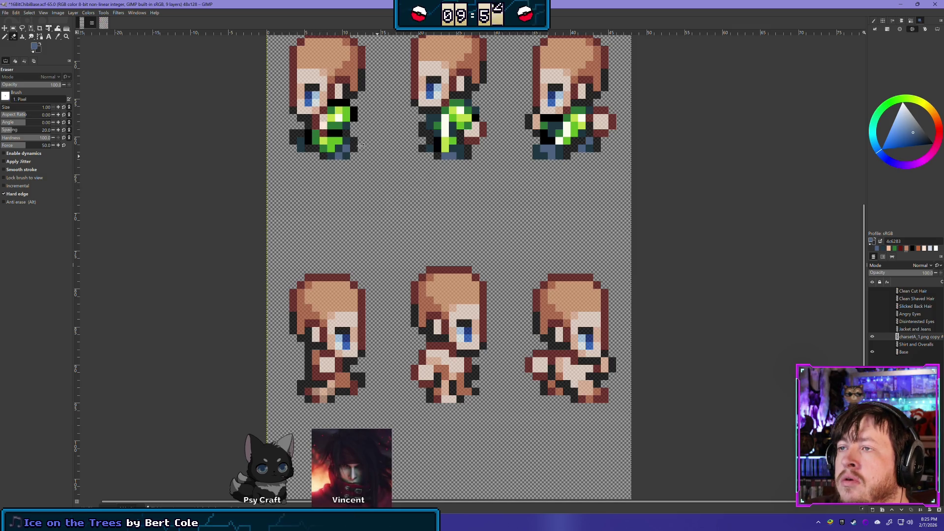
- Erase the black line atop the first sprite's shirt and blacken a pixel on the right sprite's shirt
mouse_move(553, 201)
mouse_down()
mouse_move(438, 207)
mouse_move(417, 258)
mouse_up()
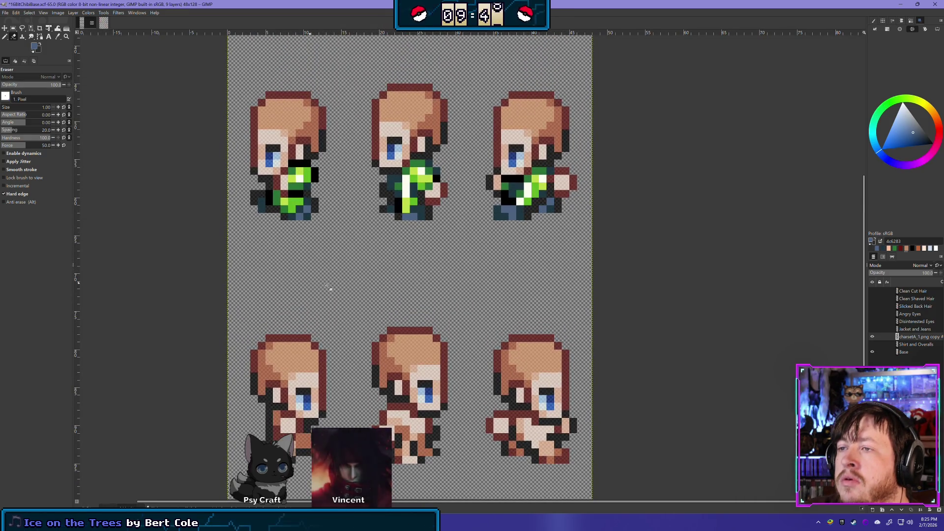
click(293, 164)
click(300, 164)
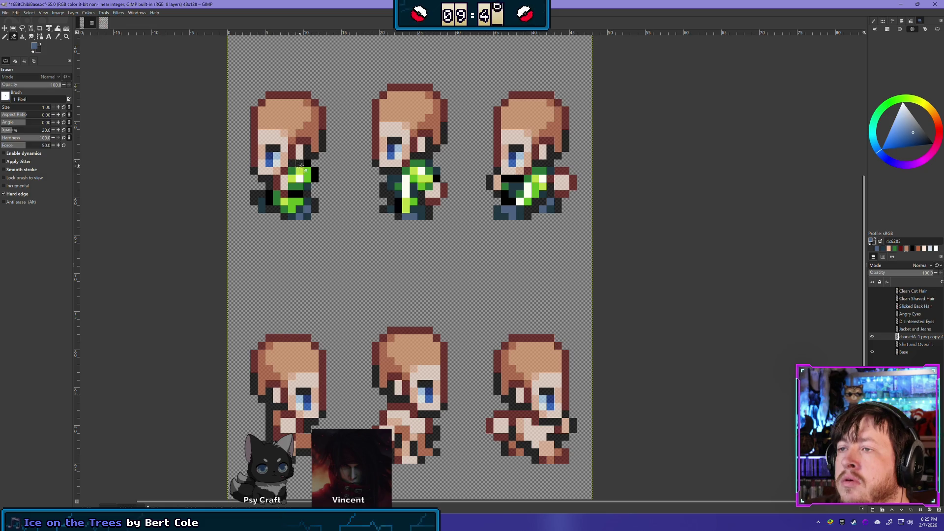
click(307, 163)
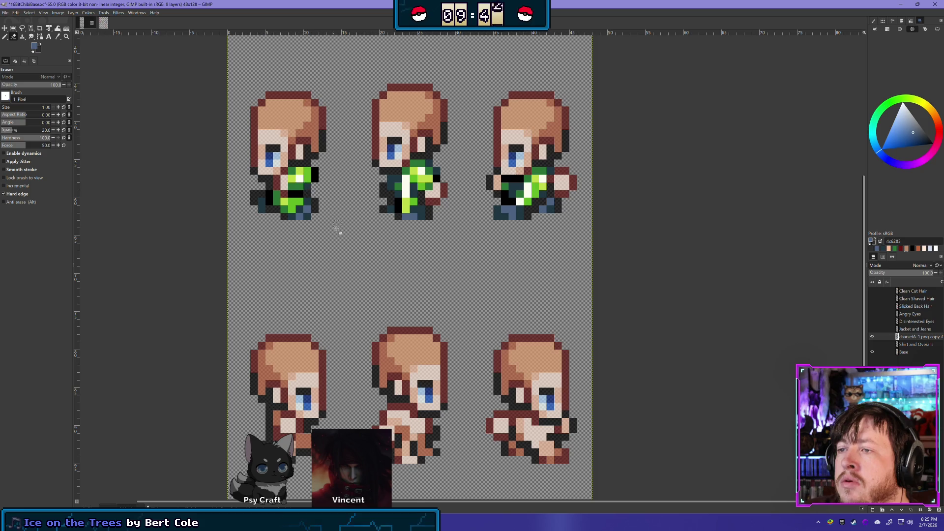
click(437, 178)
key(ctrl+z)
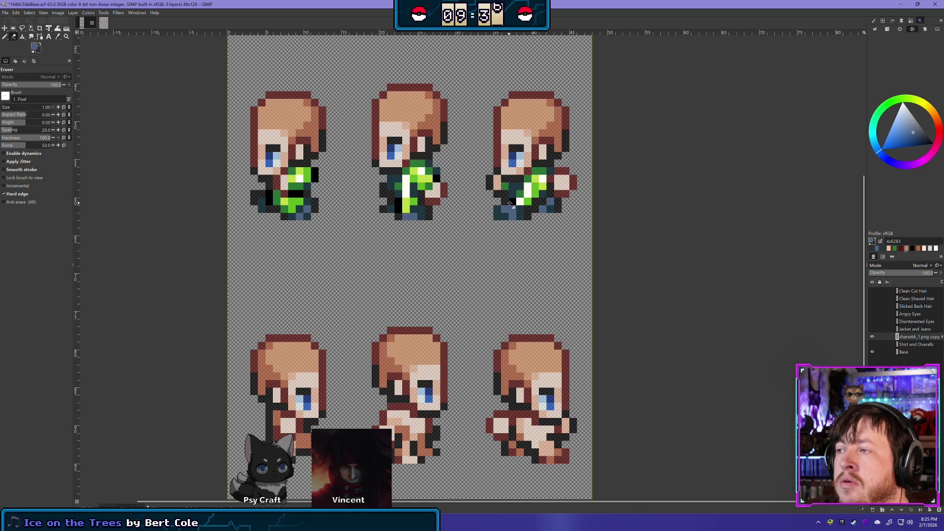
click(512, 201)
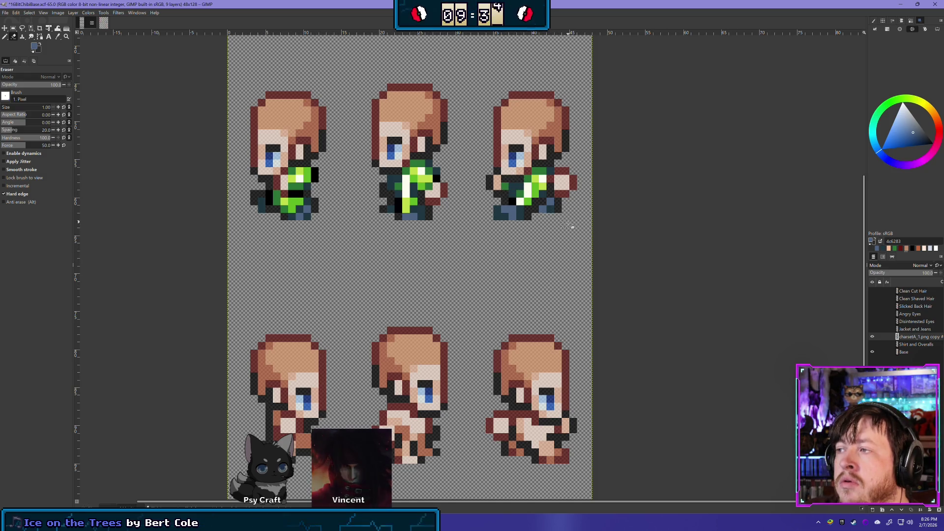
- Rectangle-select the top-left sprite's shirt area
scroll(327, 302, down, 2)
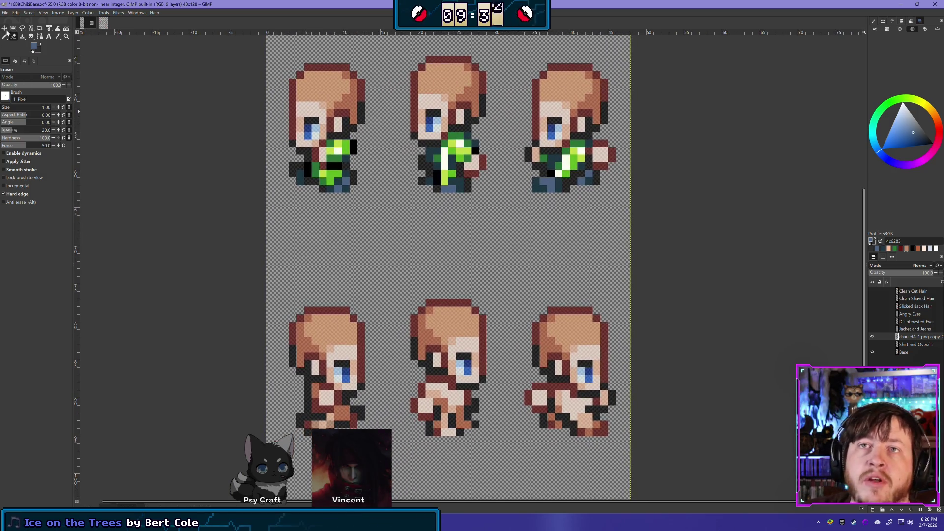
click(13, 28)
drag(274, 124, 372, 206)
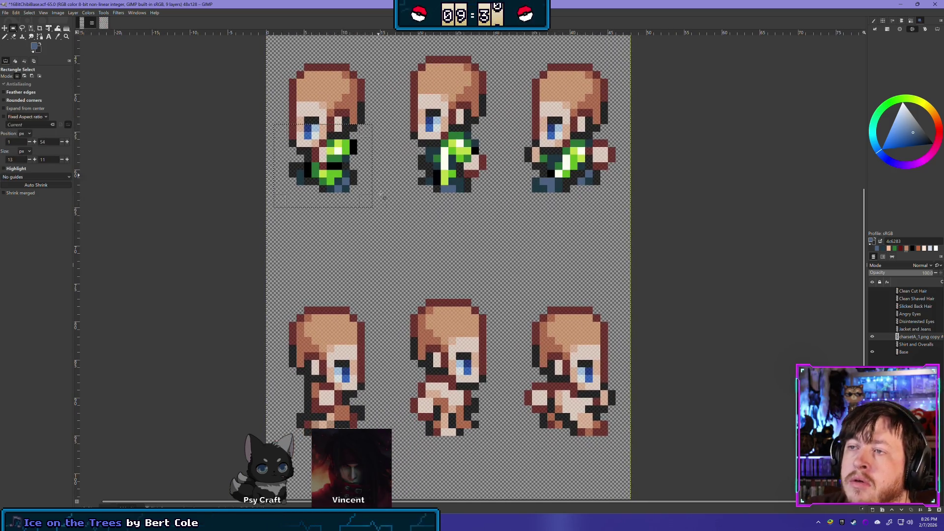
- Duplicate the selected shirt, flip it horizontally and move it onto the lower-left sprite
key(shift+ctrl+d)
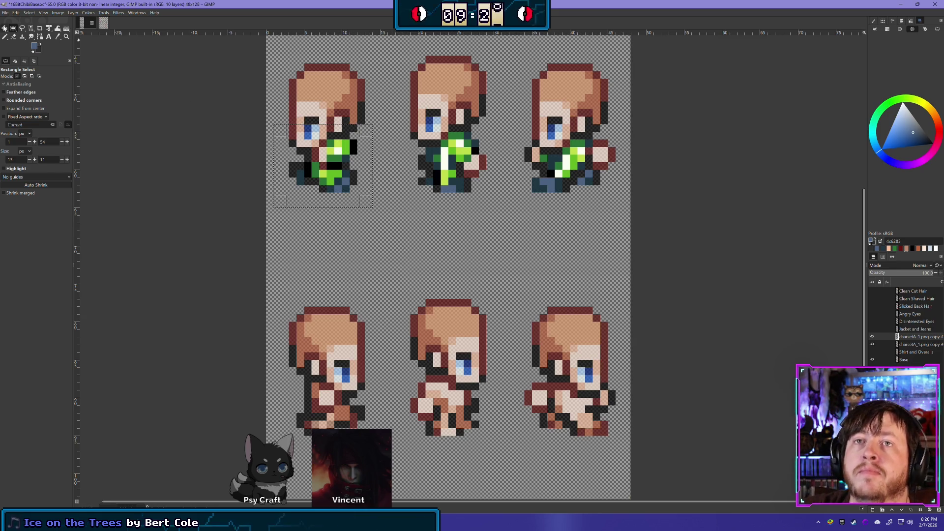
key(m)
click(73, 12)
mouse_move(110, 94)
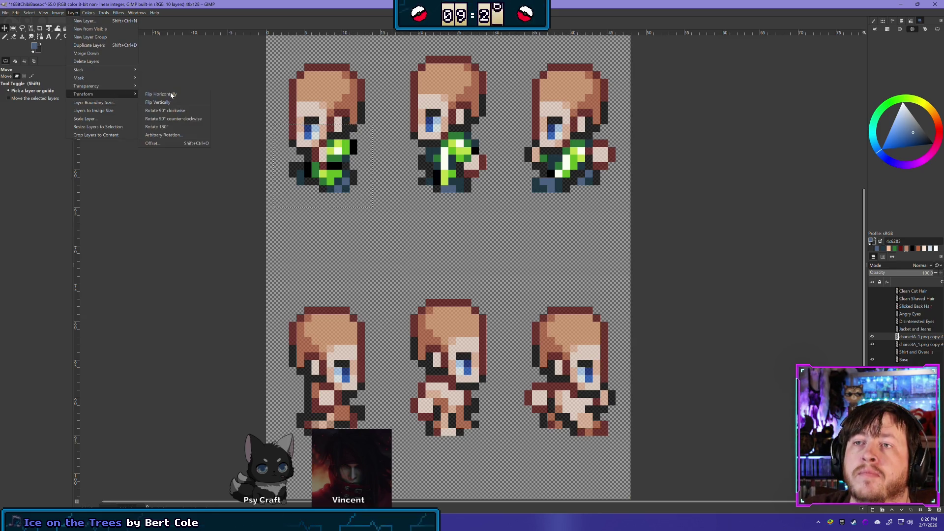
click(174, 96)
mouse_move(312, 170)
mouse_down()
mouse_move(323, 328)
mouse_move(308, 388)
mouse_move(310, 442)
mouse_move(314, 411)
mouse_up()
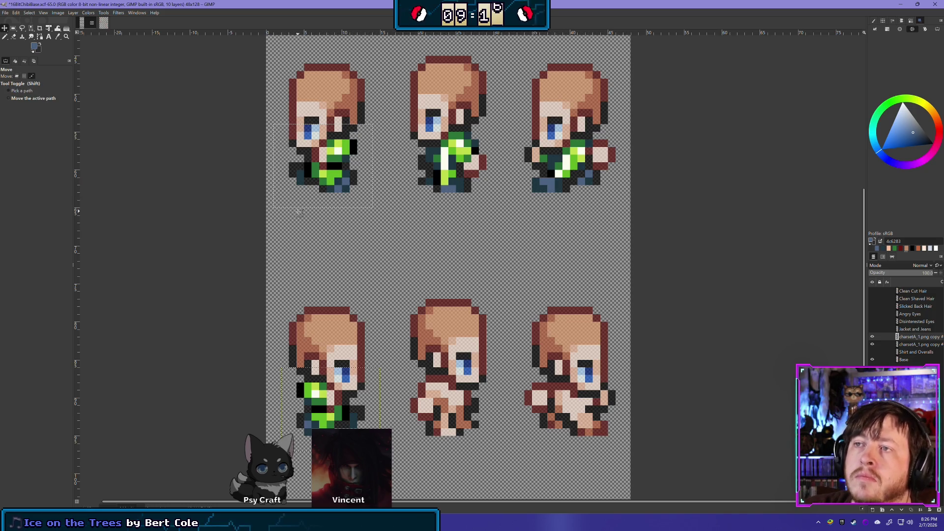
- Copy the top-middle sprite's shirt into a new layer, flip it horizontally and place it in the lower row
mouse_move(449, 255)
mouse_down()
mouse_move(379, 220)
mouse_move(376, 232)
mouse_up()
click(14, 28)
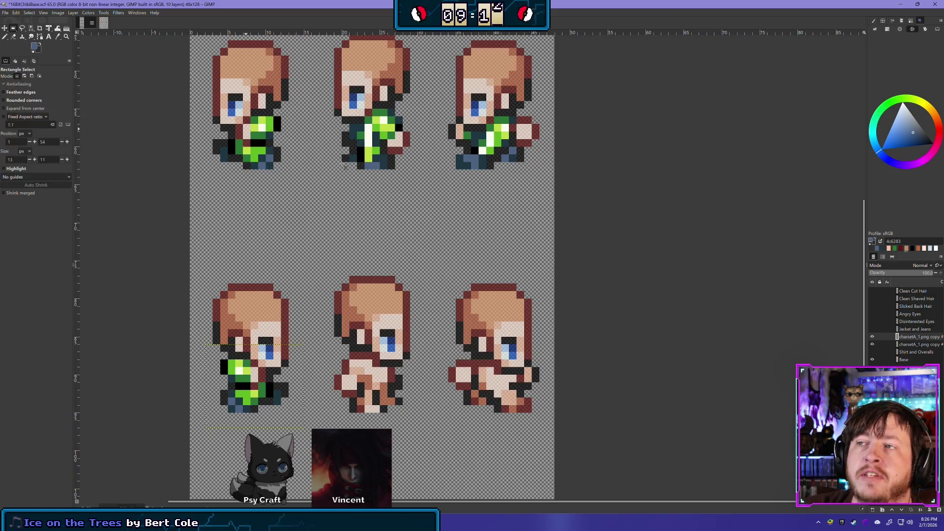
drag(296, 87, 425, 192)
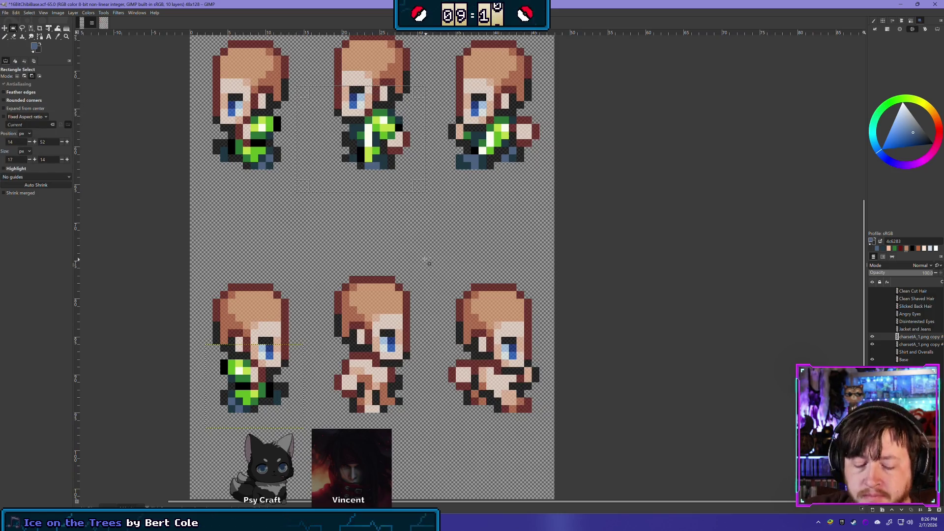
key(ctrl+c)
key(ctrl+v)
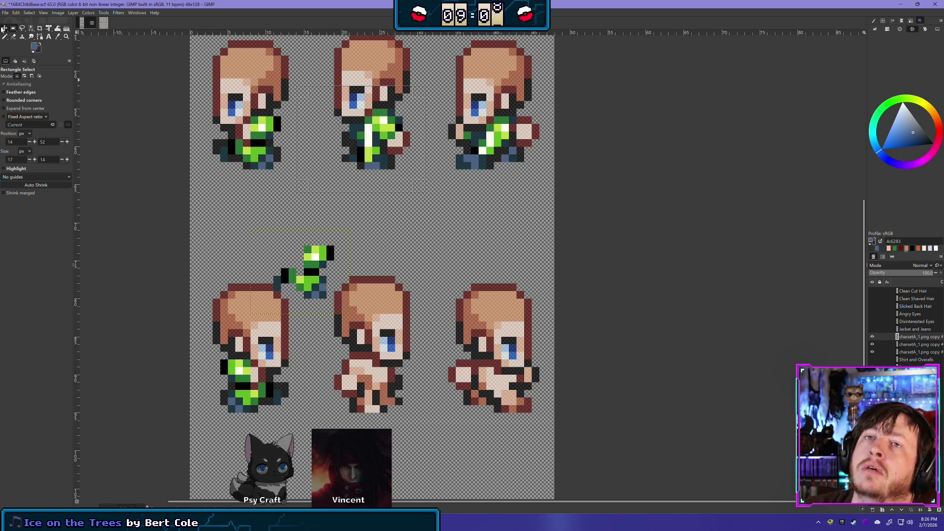
click(4, 28)
mouse_move(313, 289)
mouse_down()
mouse_move(364, 281)
mouse_move(382, 265)
mouse_up()
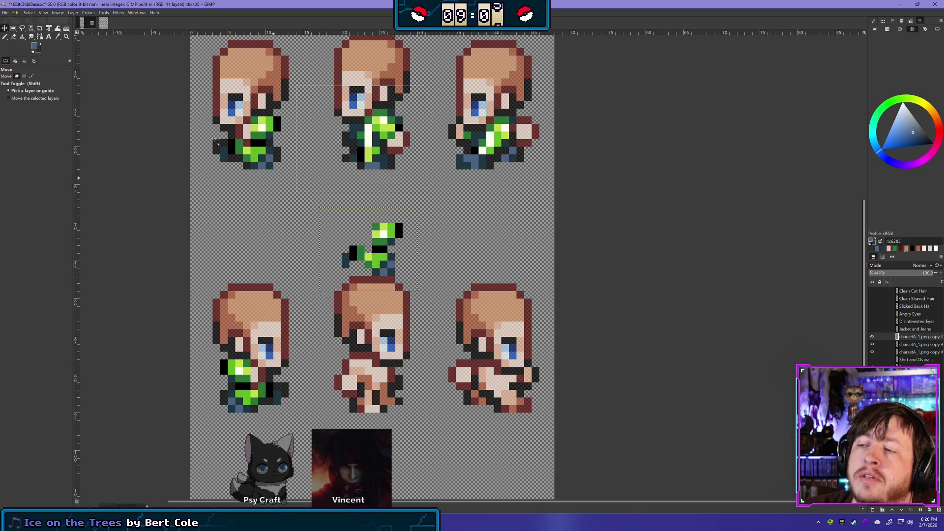
click(72, 13)
mouse_move(109, 95)
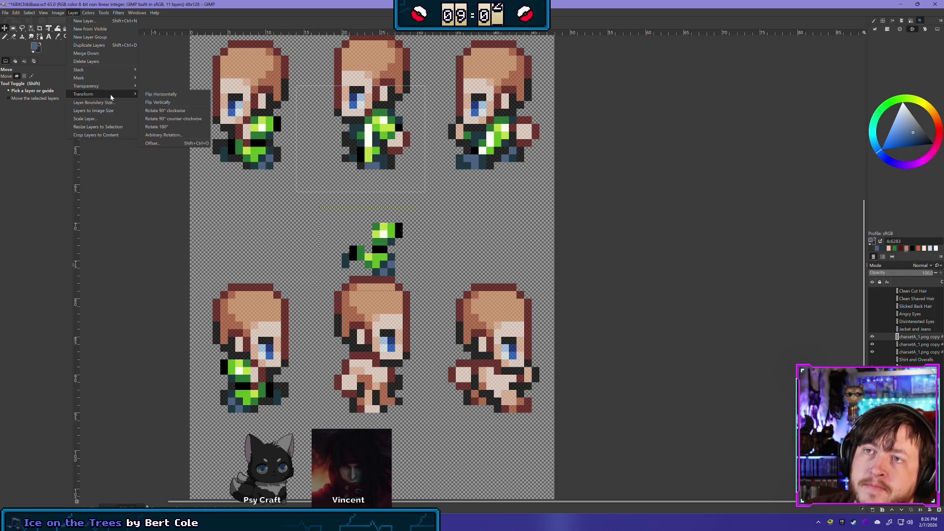
click(161, 94)
mouse_move(363, 263)
mouse_down()
mouse_move(447, 324)
mouse_move(393, 438)
mouse_move(347, 407)
mouse_move(363, 400)
mouse_move(283, 402)
mouse_move(362, 431)
mouse_move(406, 431)
mouse_move(378, 380)
mouse_move(384, 323)
mouse_move(373, 394)
mouse_up()
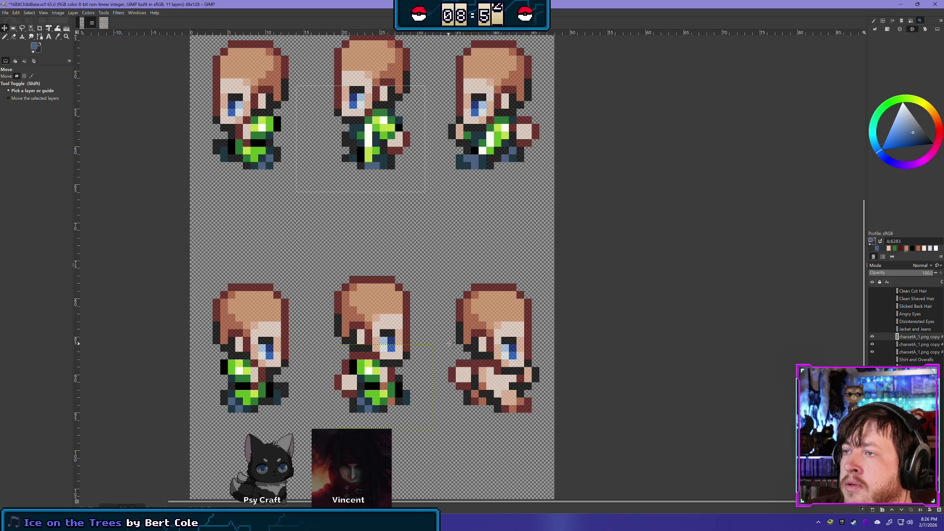
- Replace the misplaced jacket with a flipped duplicate of the lower jacket copy on the bottom-middle sprite
mouse_move(524, 408)
mouse_down()
mouse_move(517, 271)
mouse_move(449, 294)
mouse_up()
key(Delete)
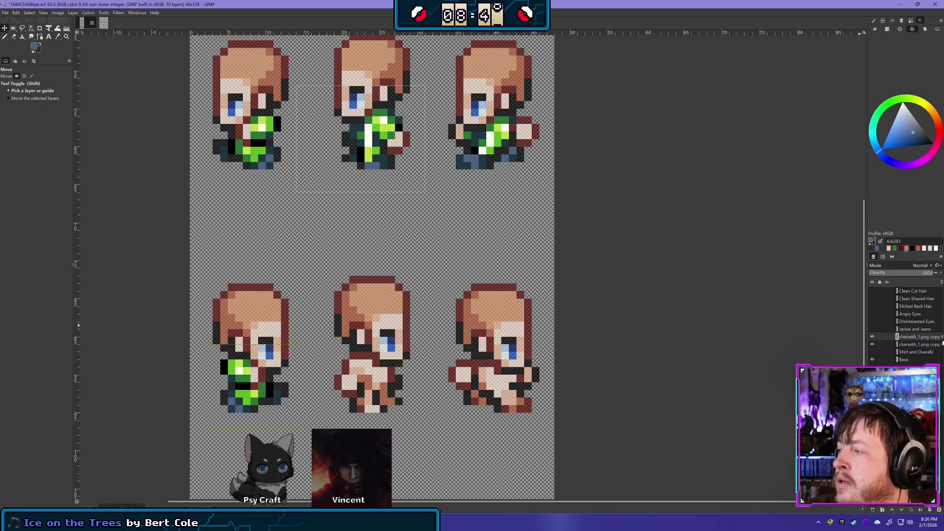
click(922, 345)
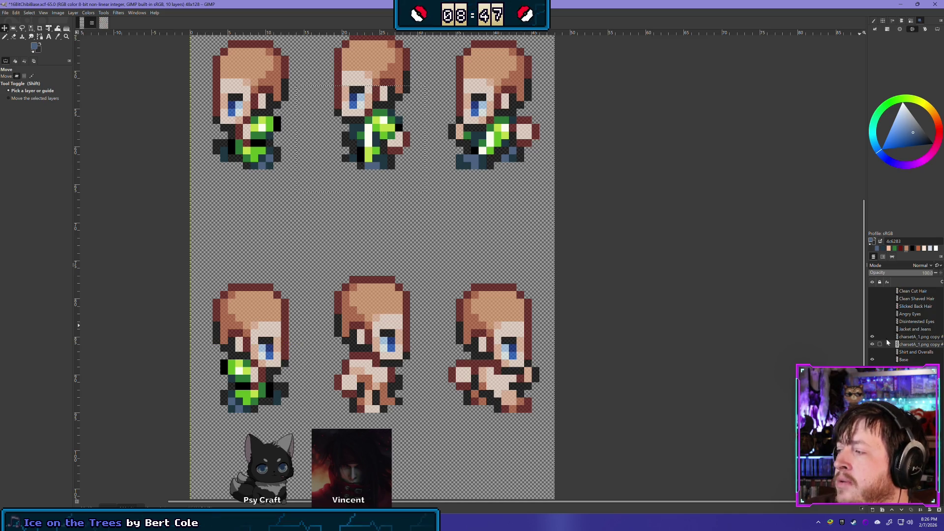
key(shift+ctrl+d)
click(57, 13)
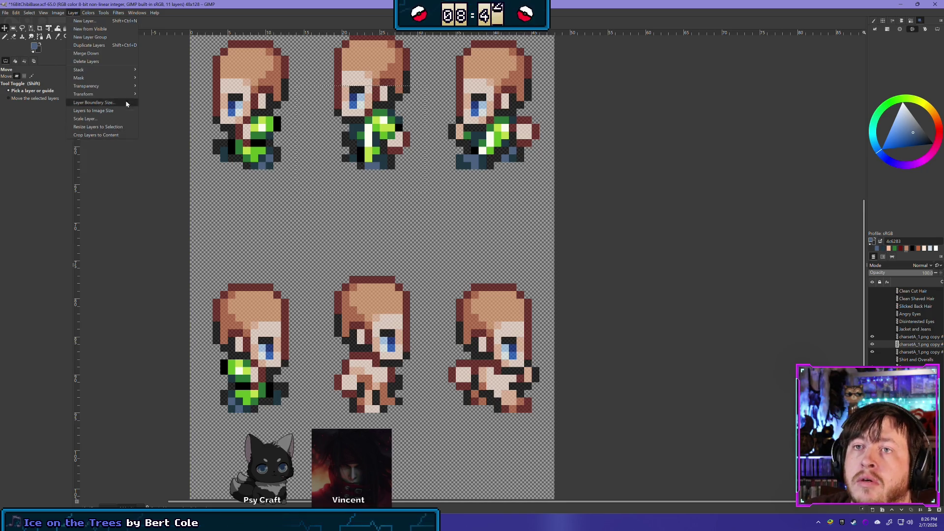
mouse_move(124, 95)
click(154, 97)
mouse_move(366, 147)
mouse_down()
mouse_move(408, 345)
mouse_move(335, 407)
mouse_move(362, 349)
mouse_move(369, 379)
mouse_up()
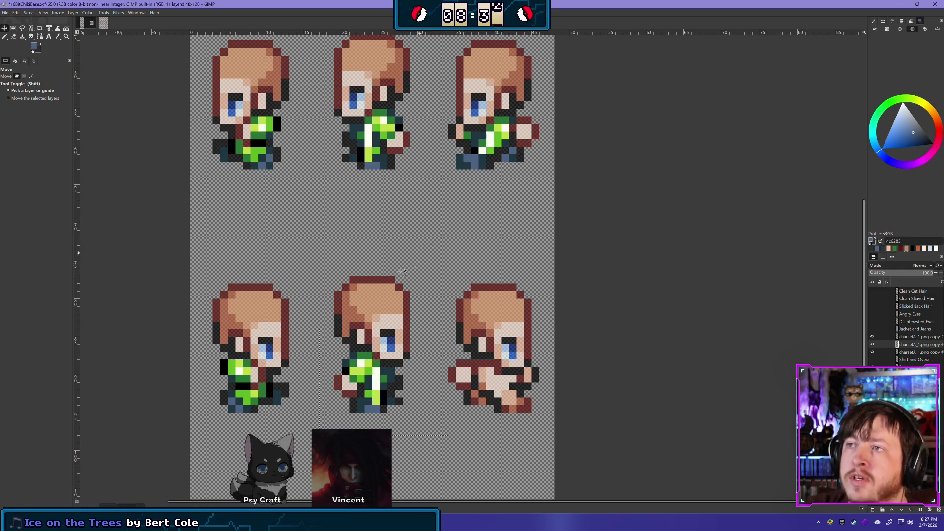
drag(450, 286, 376, 248)
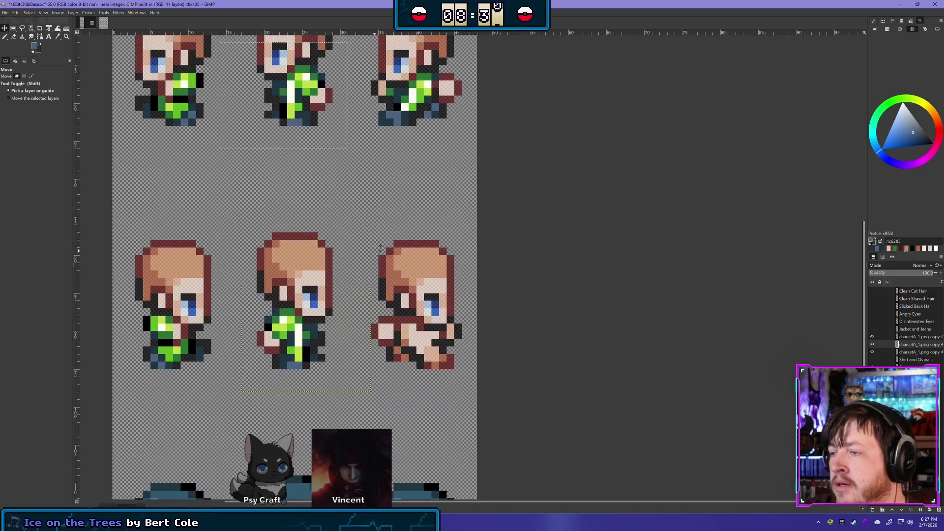
click(912, 353)
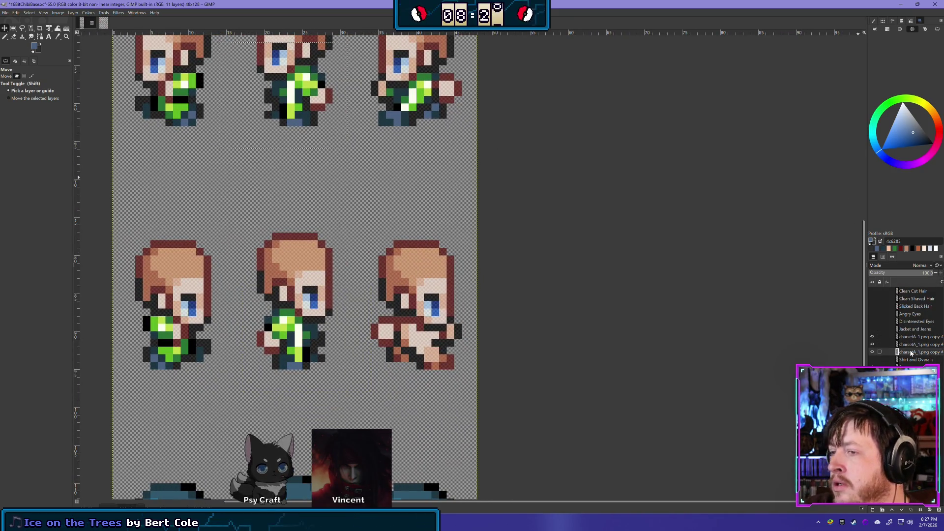
- Duplicate the upper-right sprite's jacket, flip it horizontally and move it onto the bottom-right sprite
scroll(462, 163, up, 3)
click(31, 76)
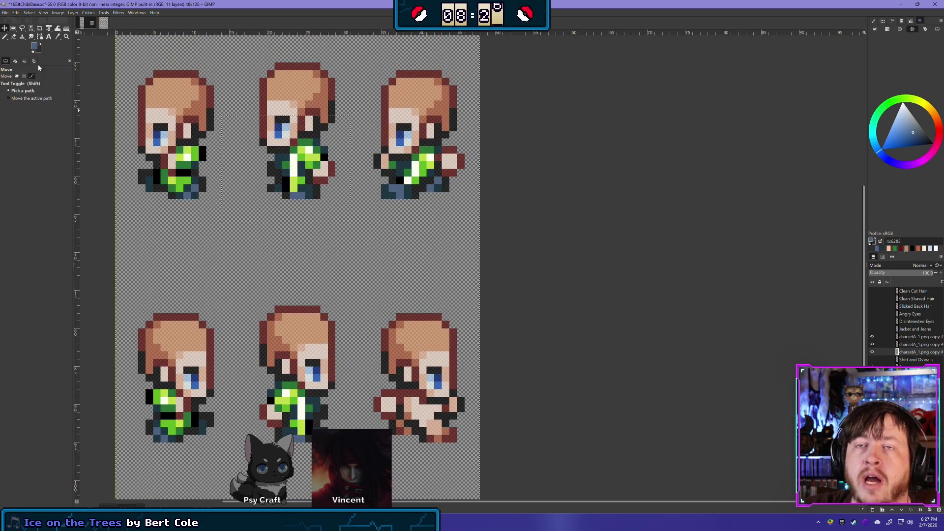
click(17, 76)
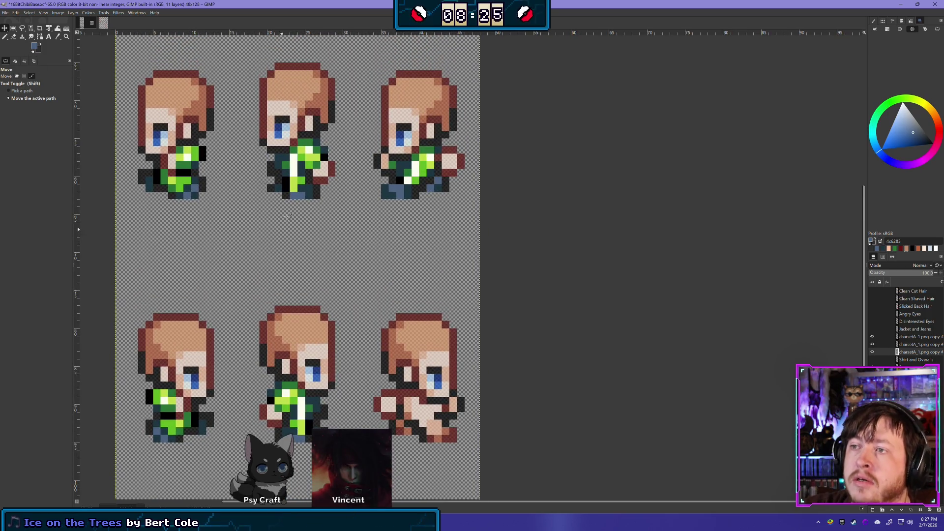
click(13, 28)
mouse_move(366, 229)
mouse_down()
mouse_move(482, 117)
mouse_move(465, 117)
mouse_up()
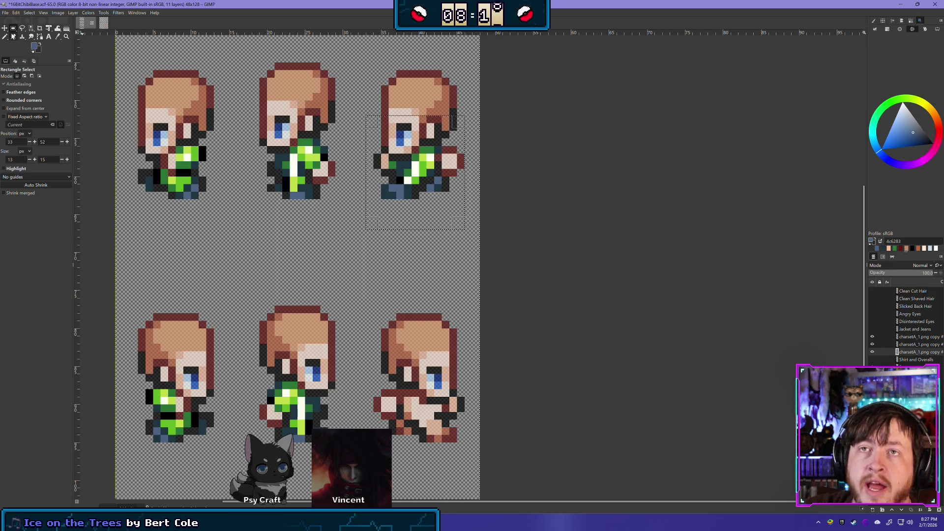
key(shift+ctrl+d)
click(73, 12)
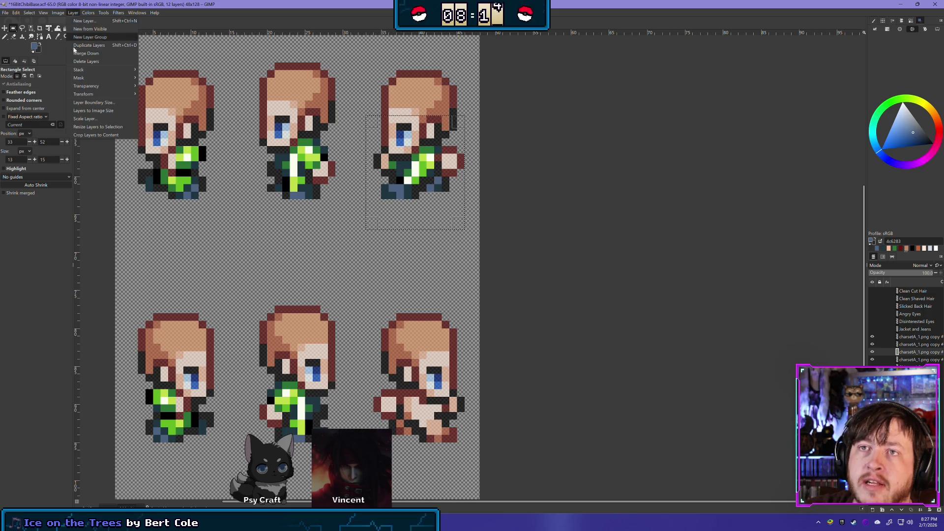
click(148, 94)
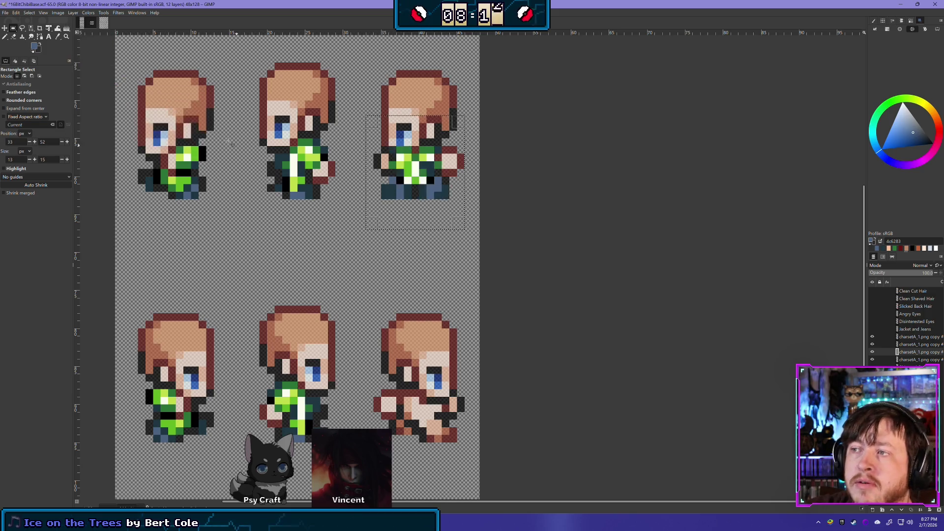
key(m)
mouse_move(412, 190)
mouse_down()
mouse_move(428, 393)
mouse_move(404, 432)
mouse_move(413, 414)
mouse_up()
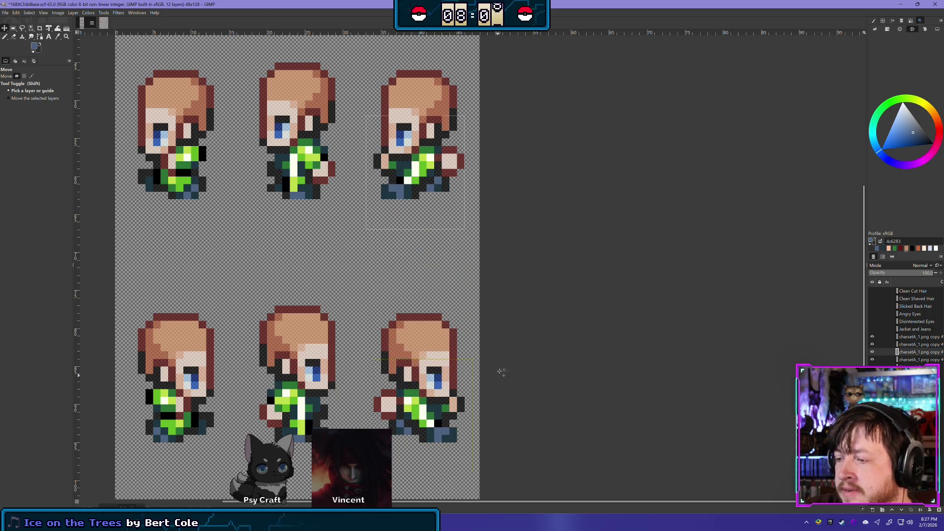
- Merge the flipped jacket down and delete the two leftover jacket copy layers
right_click(908, 340)
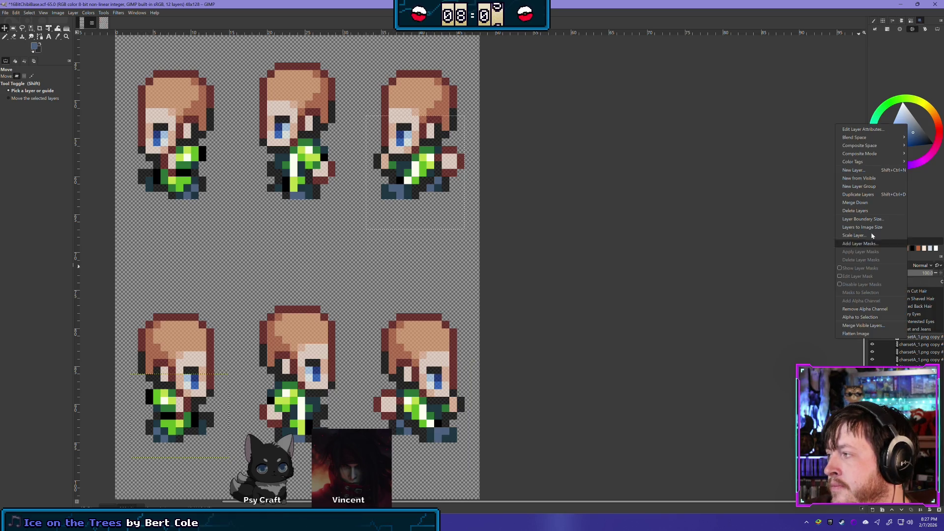
click(867, 205)
right_click(909, 341)
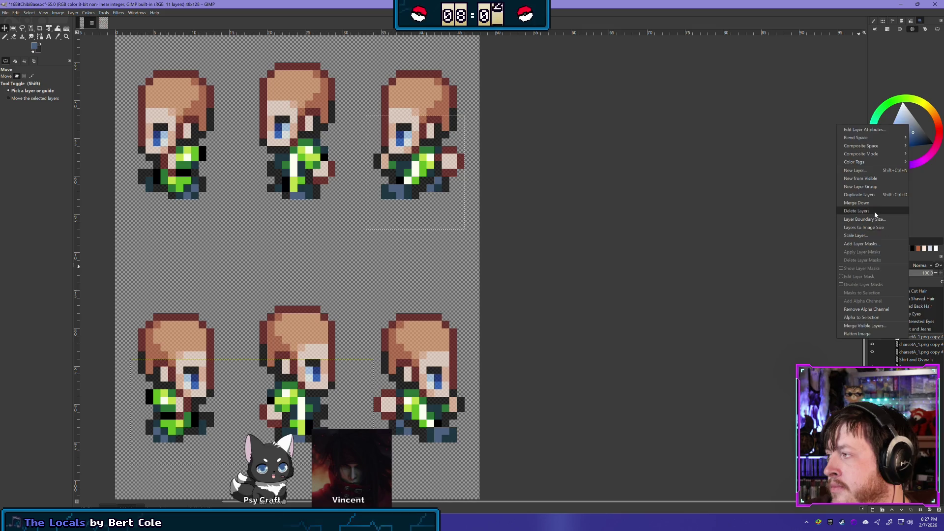
click(874, 211)
right_click(908, 339)
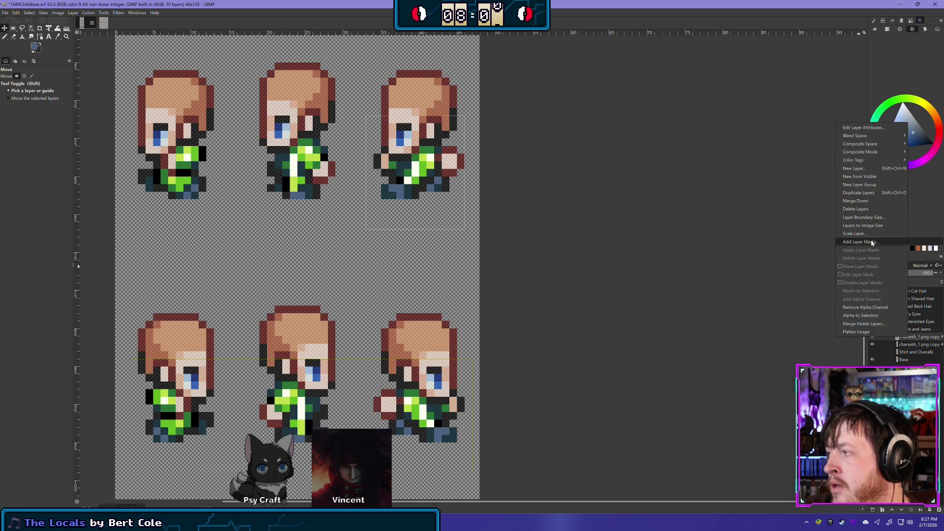
click(857, 210)
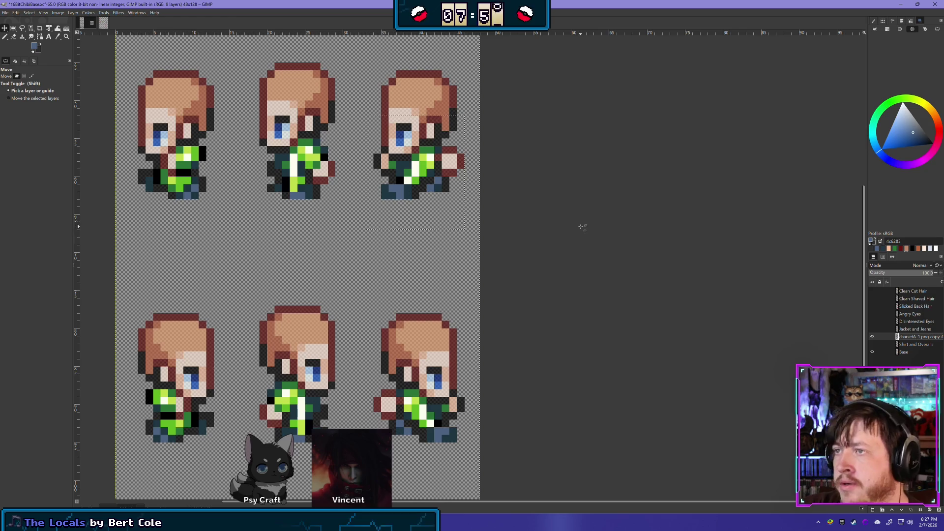
scroll(306, 272, down, 3)
scroll(344, 256, left, 4)
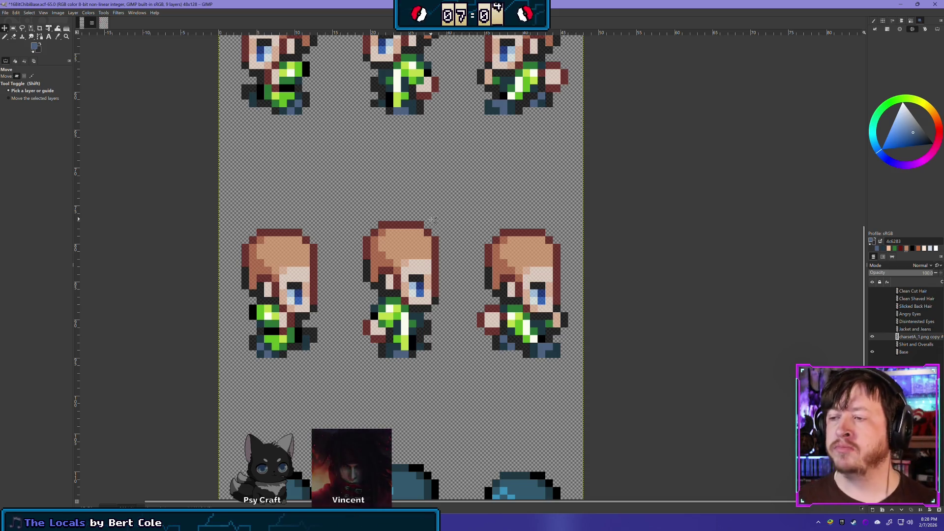
scroll(242, 385, down, 5)
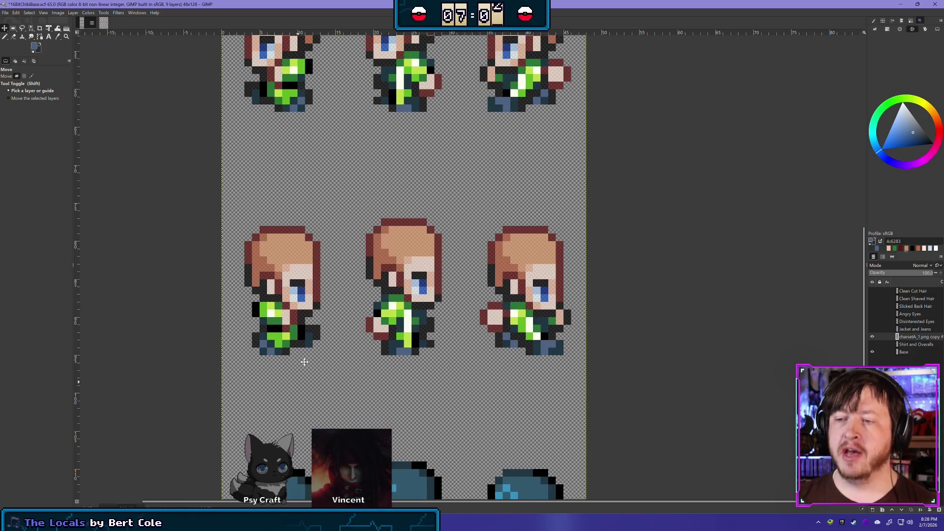
- Select the teal hair across the back-facing row, delete it, and clear the selection
scroll(344, 334, down, 5)
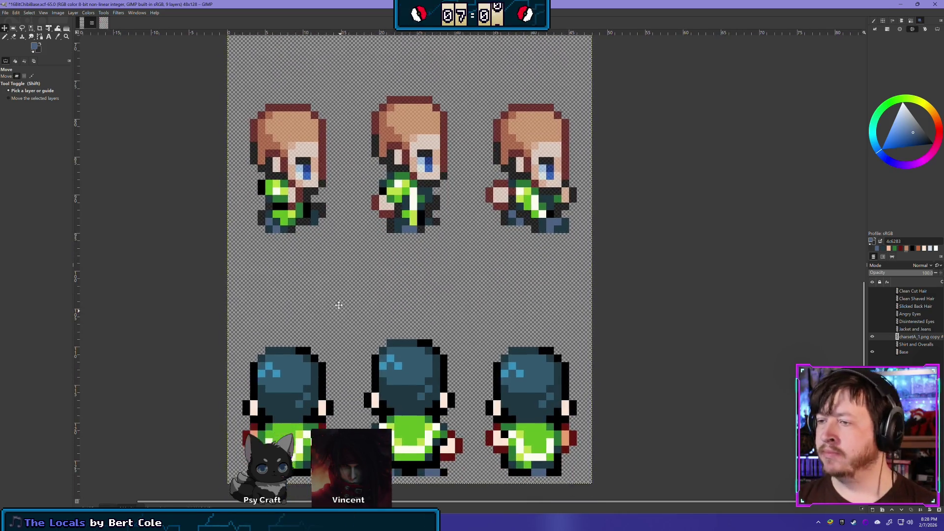
click(13, 37)
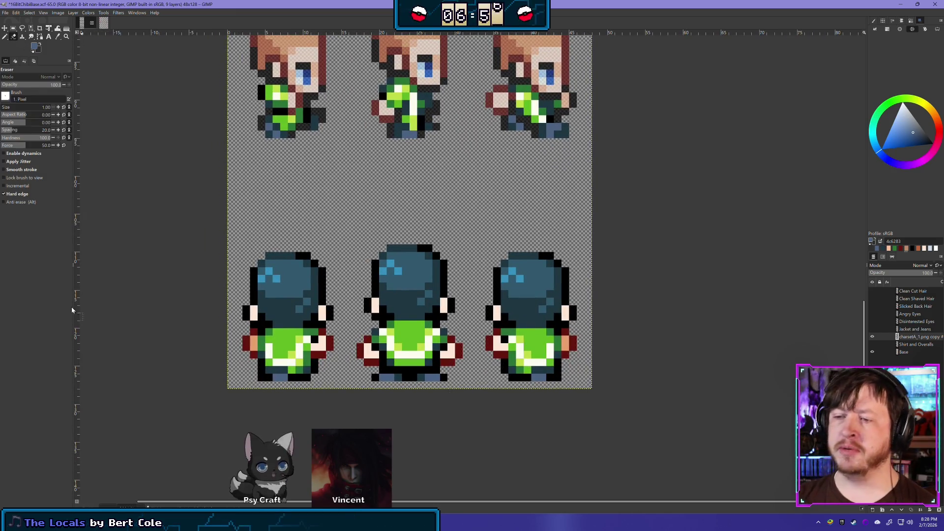
click(12, 29)
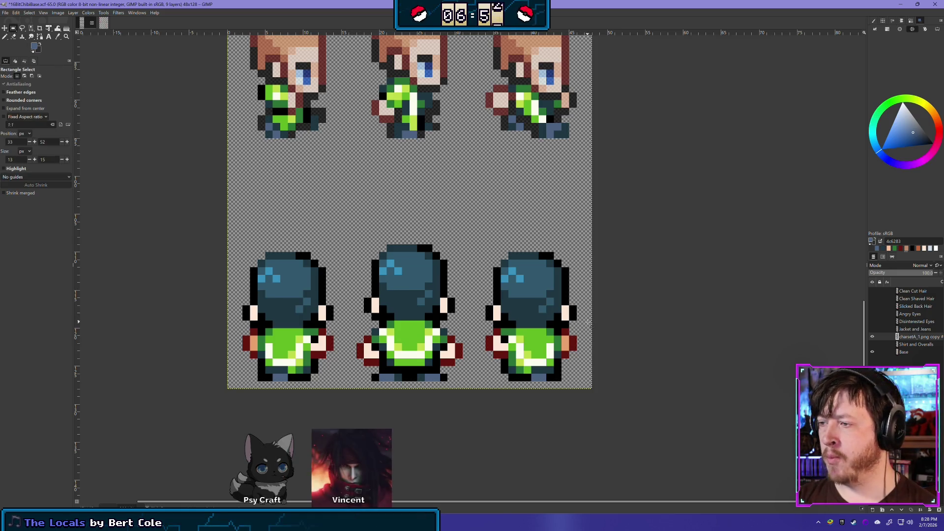
mouse_move(585, 320)
mouse_down()
mouse_move(394, 295)
mouse_move(201, 218)
mouse_up()
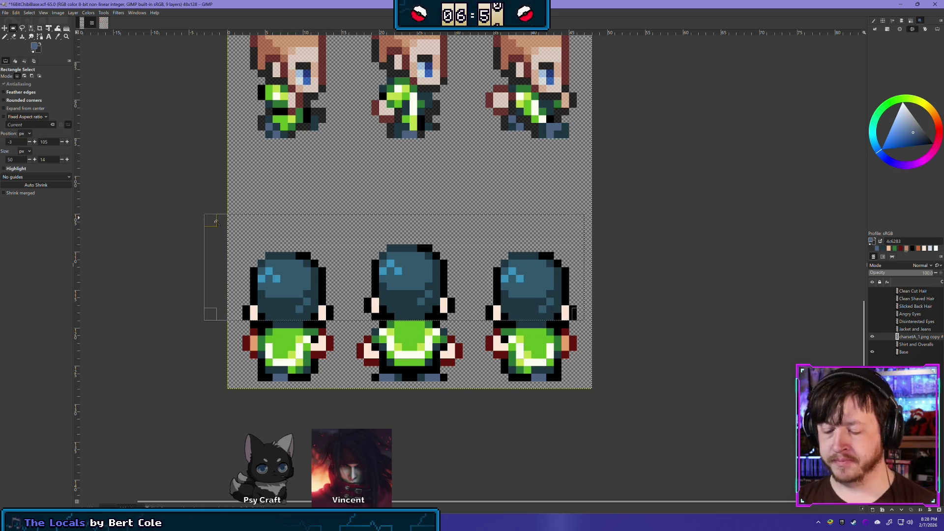
key(Delete)
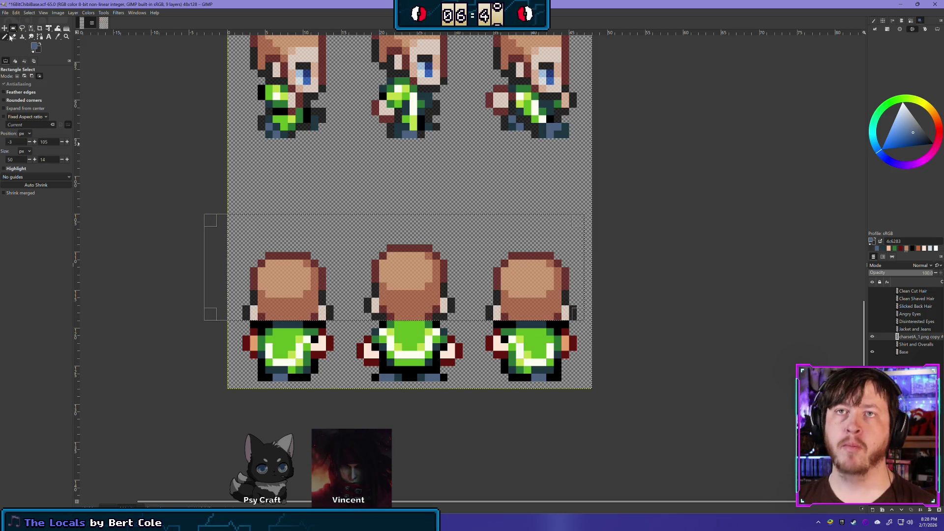
key(ctrl+shift+a)
click(14, 37)
ctrl+scroll(288, 336, up, 1)
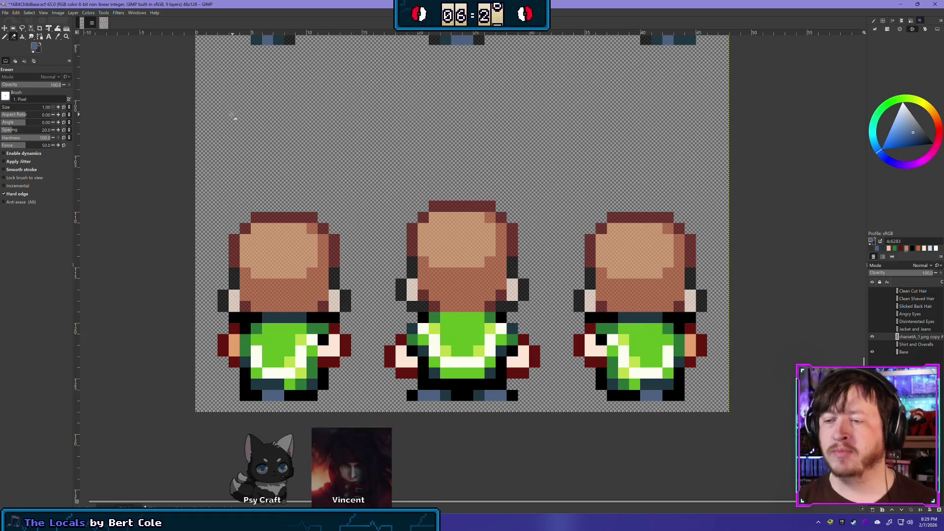
- Erase stray arm, hand, collar, leg and foot pixels on the left back-facing sprite
mouse_move(234, 330)
mouse_down()
mouse_move(235, 353)
mouse_move(223, 338)
mouse_up()
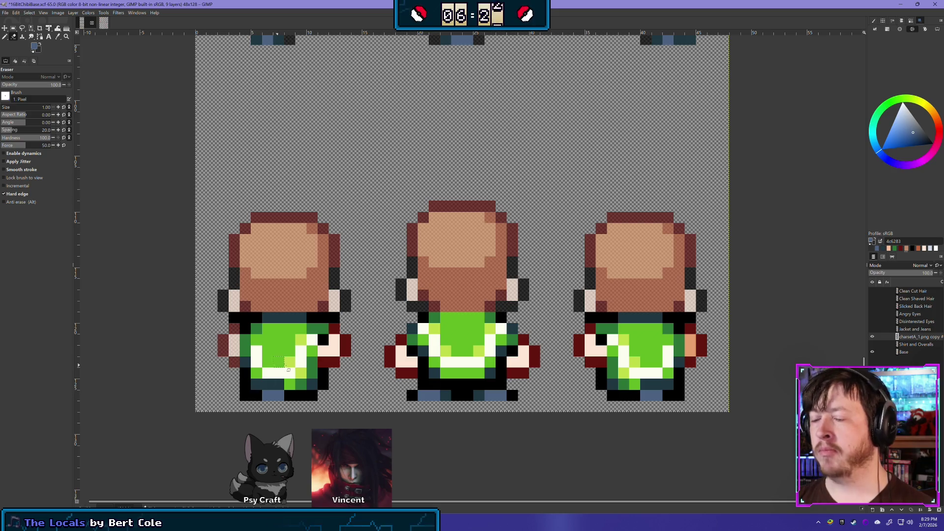
click(344, 340)
drag(344, 362, 321, 363)
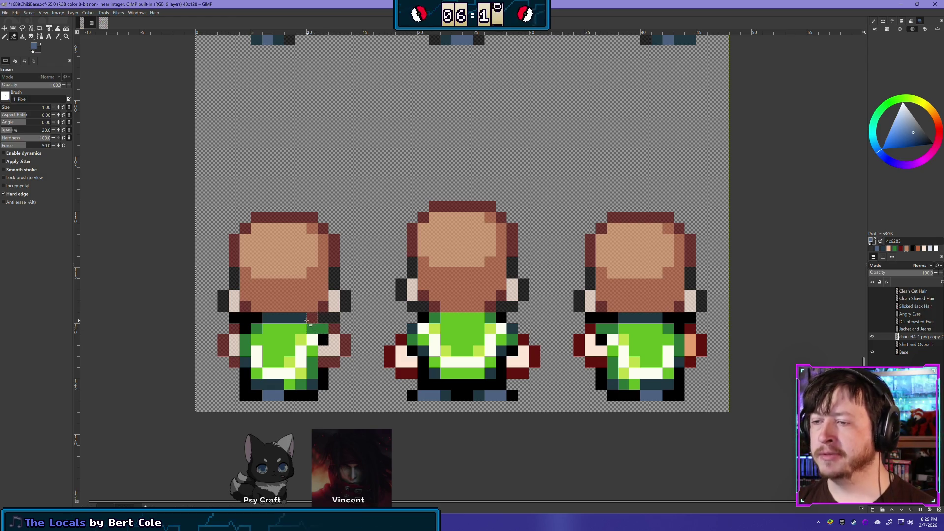
drag(296, 319, 264, 320)
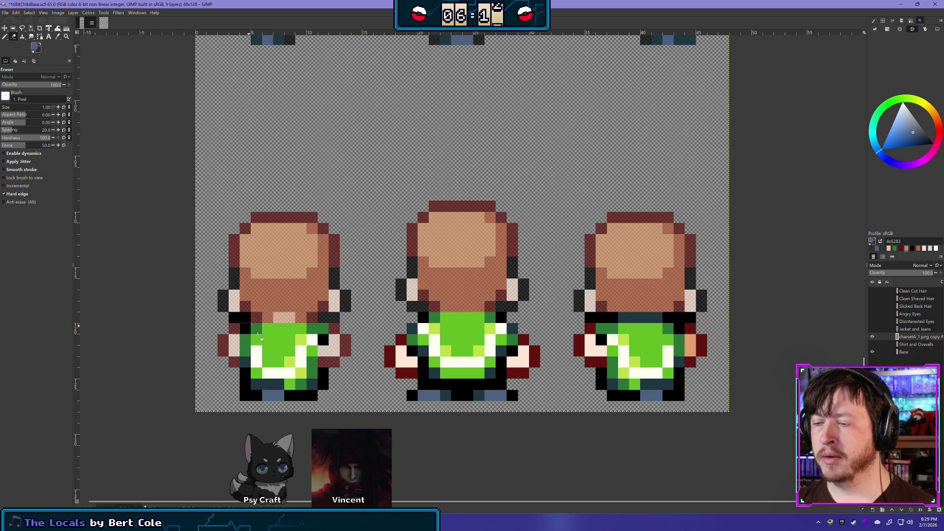
click(245, 373)
click(245, 384)
click(245, 395)
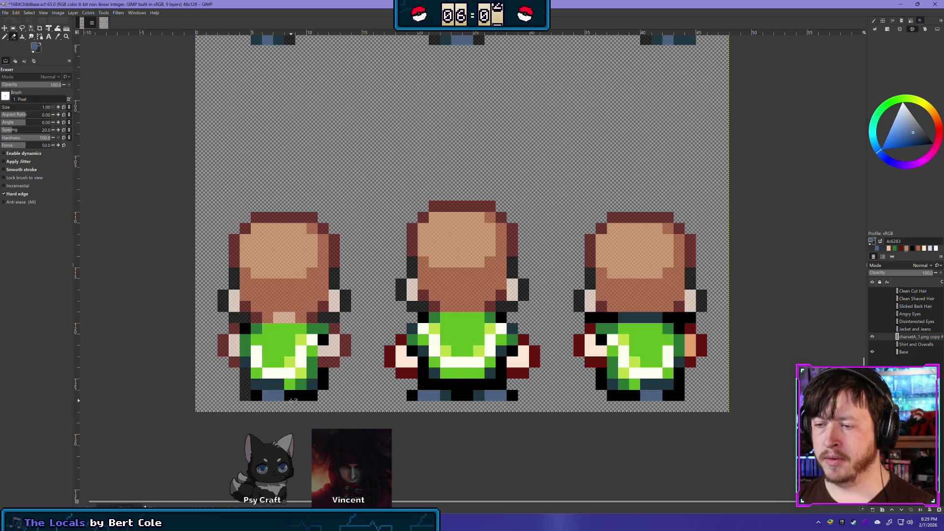
click(300, 395)
click(323, 384)
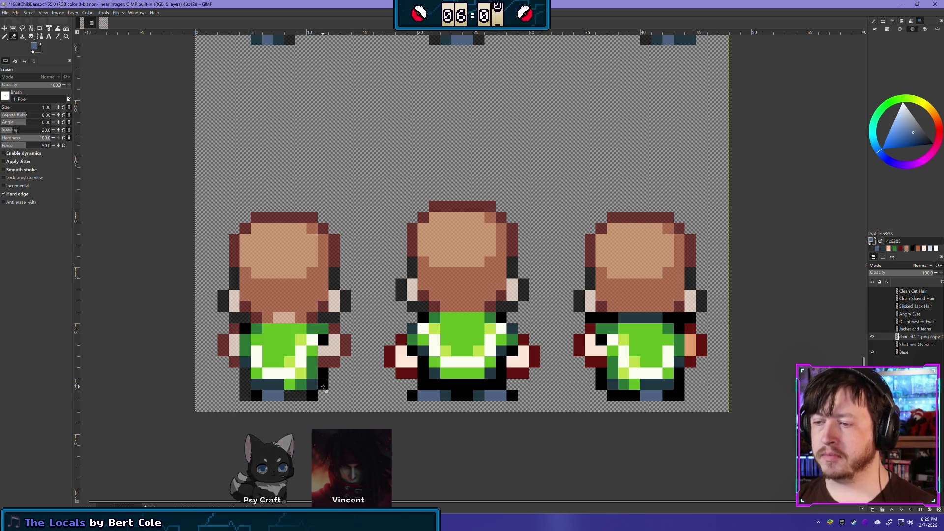
key(ctrl+z)
click(323, 373)
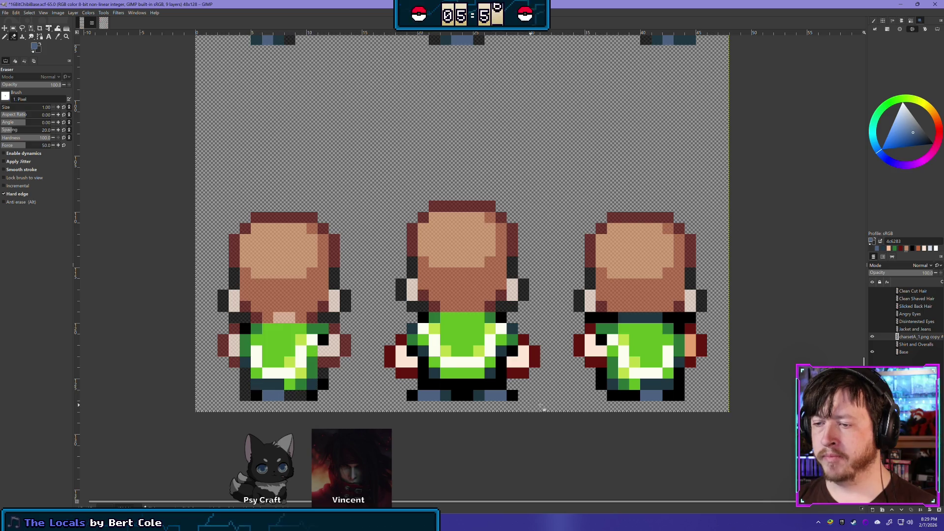
click(312, 339)
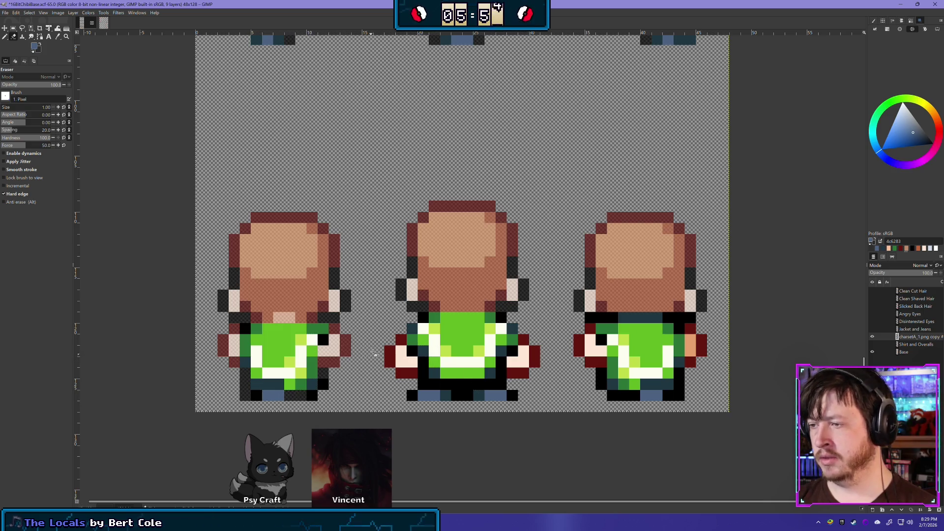
- Erase stray arm and bottom-edge pixels on the middle back-facing sprite
click(402, 340)
click(412, 372)
click(412, 372)
click(390, 353)
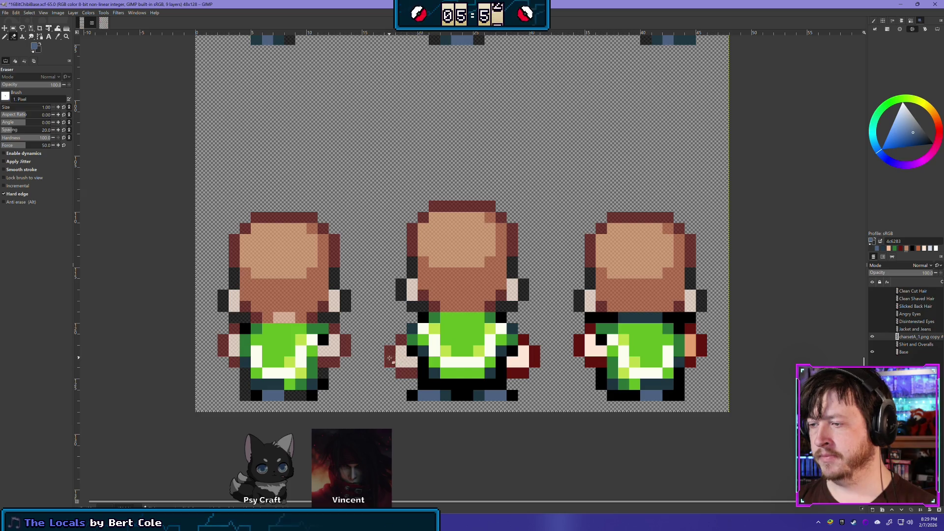
click(390, 363)
click(412, 396)
click(461, 395)
click(459, 384)
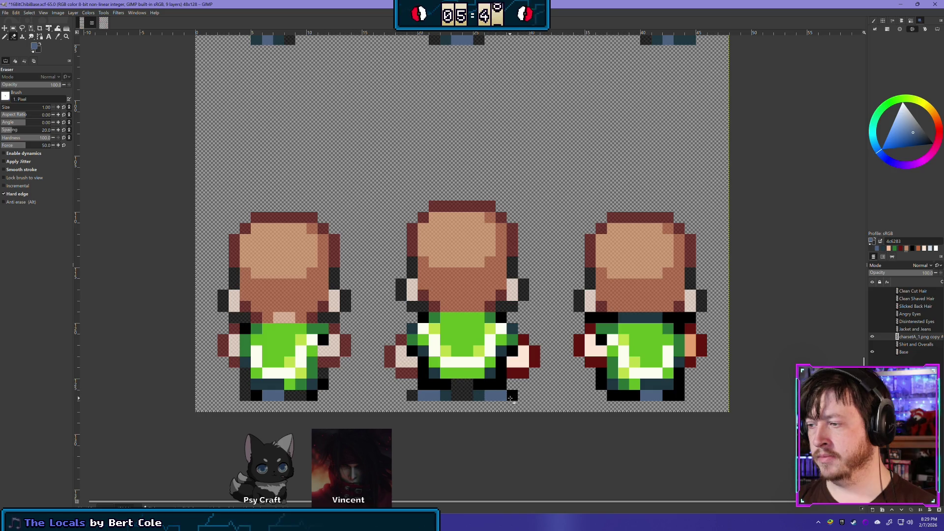
click(423, 372)
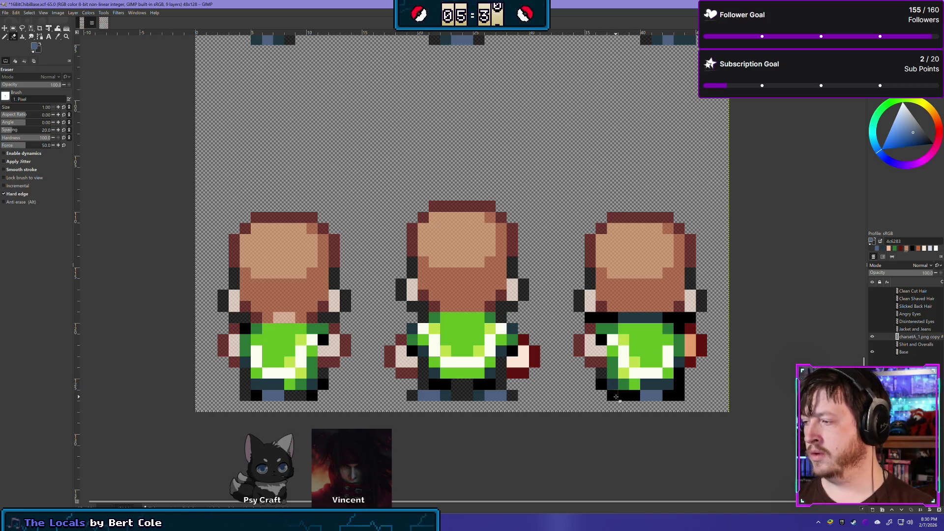
- Clean the right sprite's feet, hand and shoulder row, plus a middle-sprite hand pixel
click(668, 395)
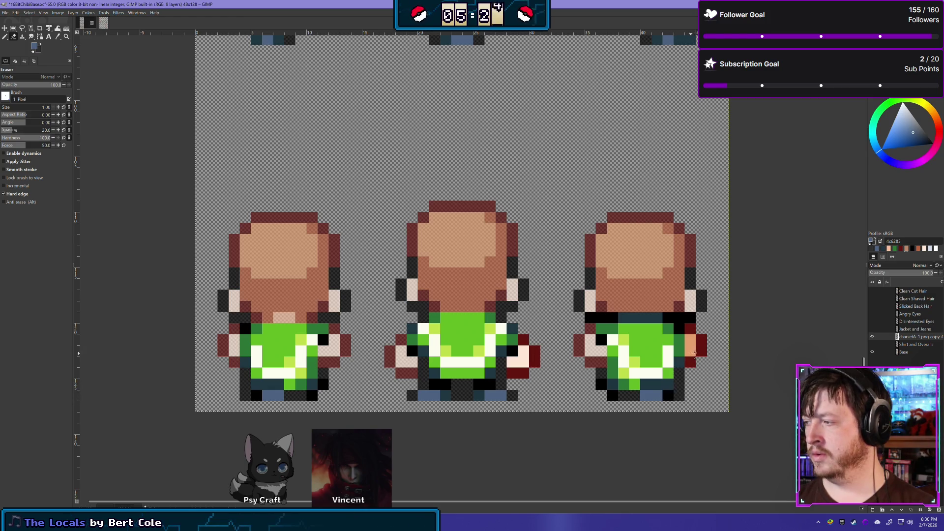
click(690, 305)
drag(698, 317, 588, 320)
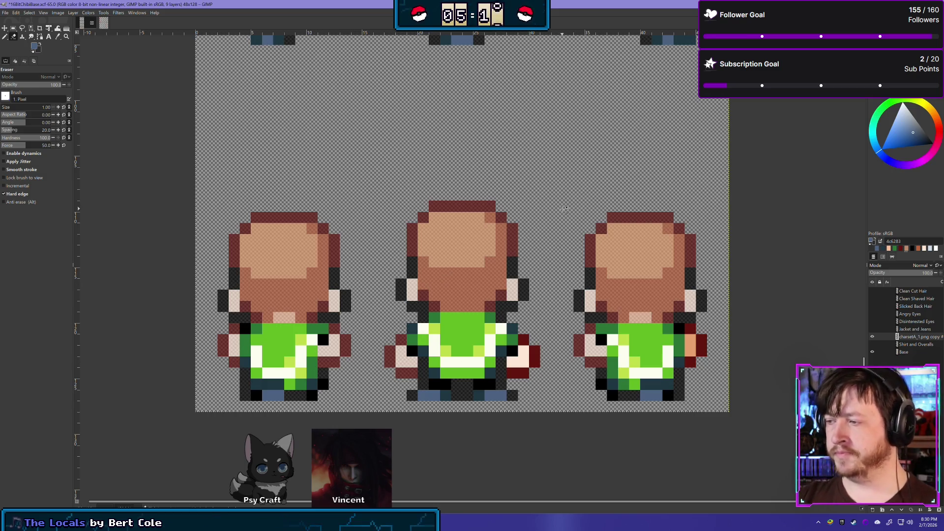
click(530, 362)
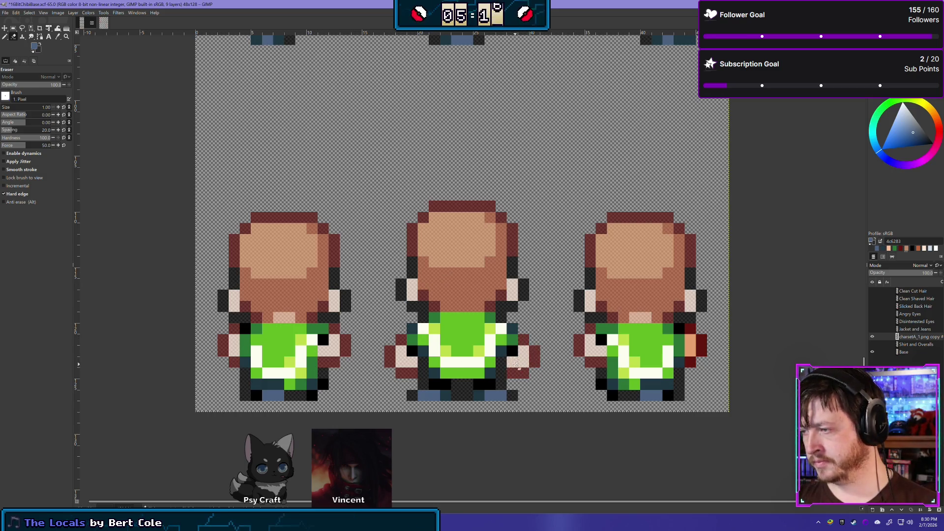
key(minus)
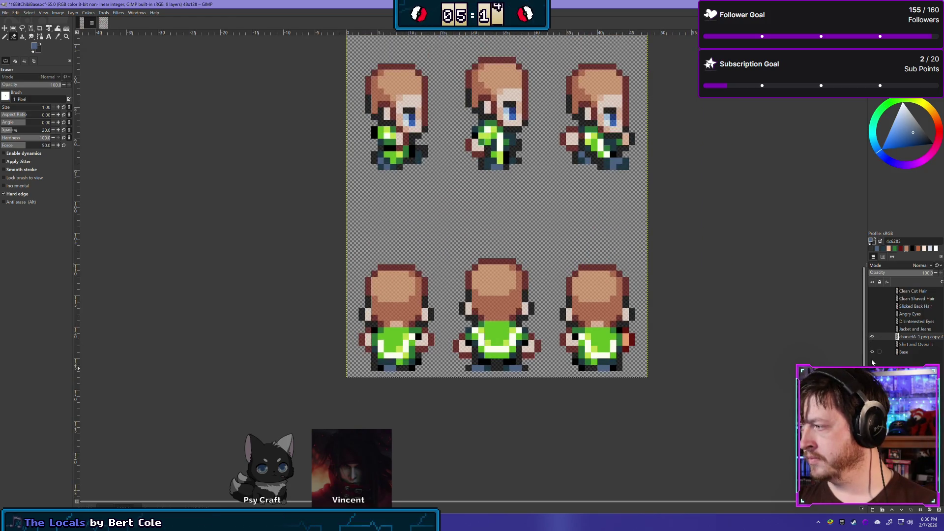
- Temporarily hide the Base layer to check the clothing alone, then show it again
click(873, 352)
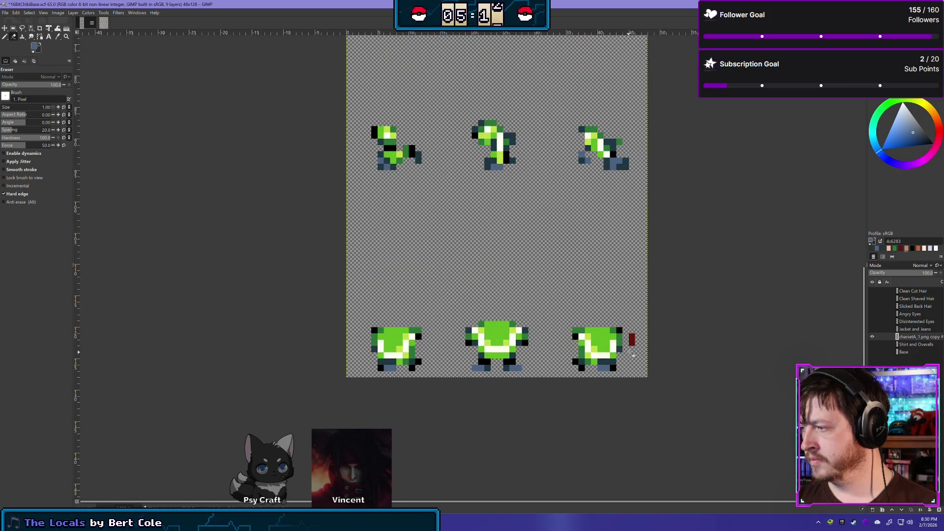
key(minus)
ctrl+scroll(505, 373, down, 2)
ctrl+scroll(541, 384, up, 2)
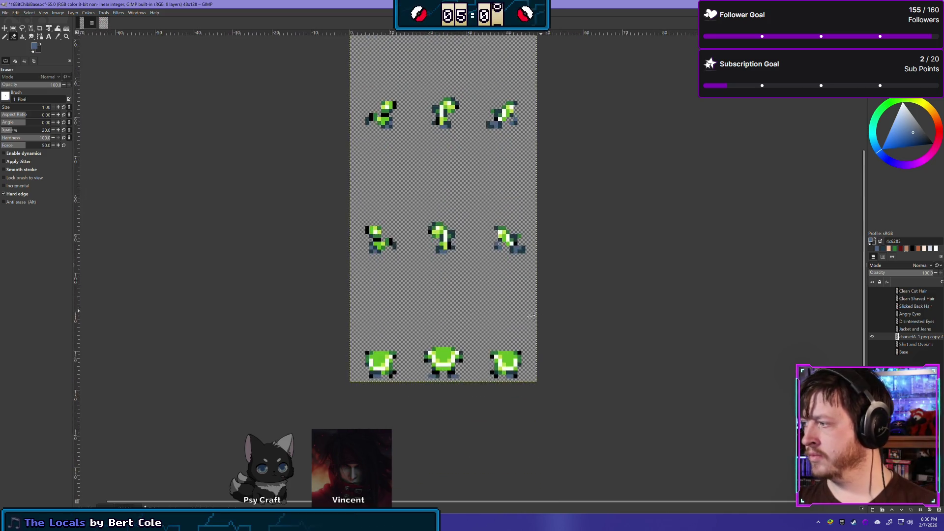
ctrl+scroll(532, 317, up, 1)
click(872, 352)
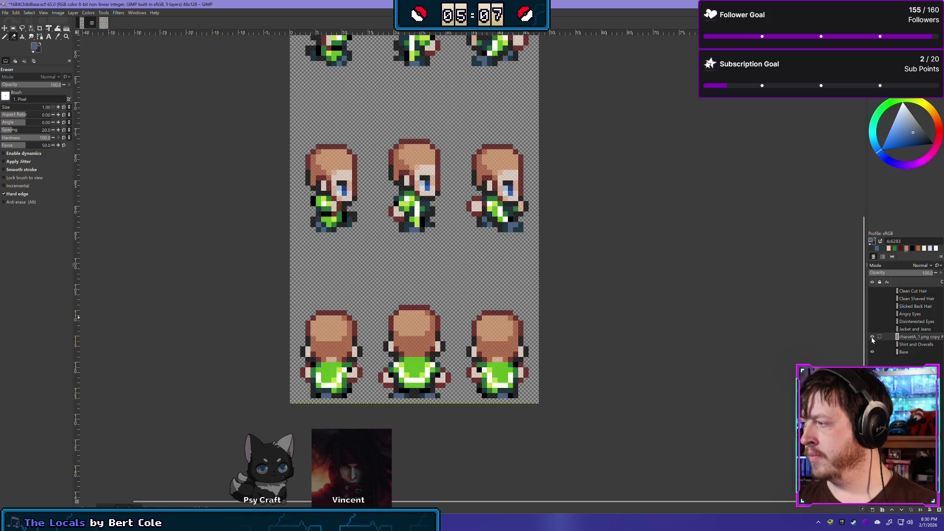
- Rename the clothing layer to 'Robe' and hide it
double_click(912, 338)
text(Robe)
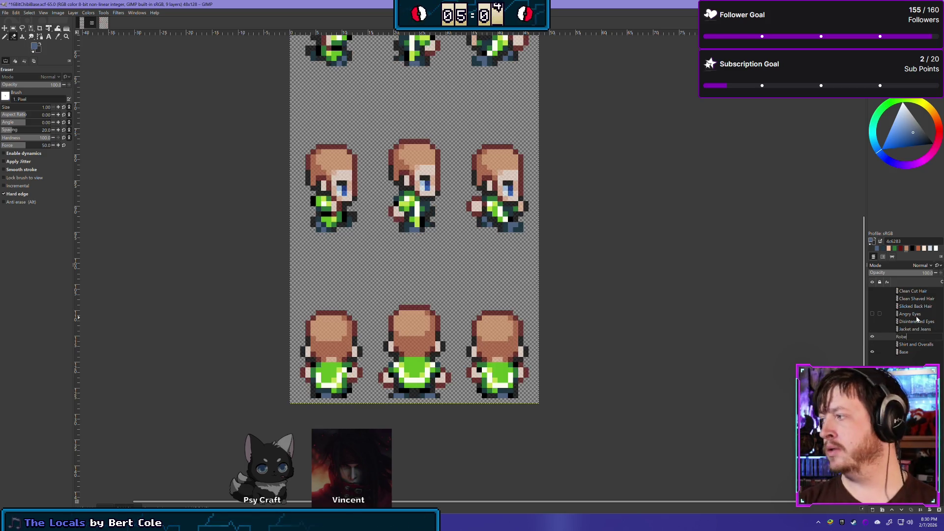
key(Return)
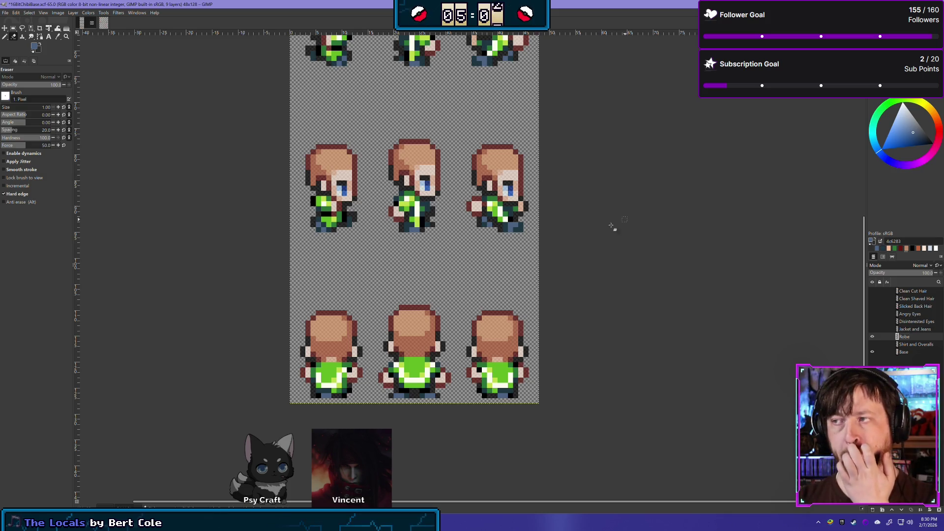
scroll(419, 186, up, 2)
ctrl+scroll(419, 186, down, 3)
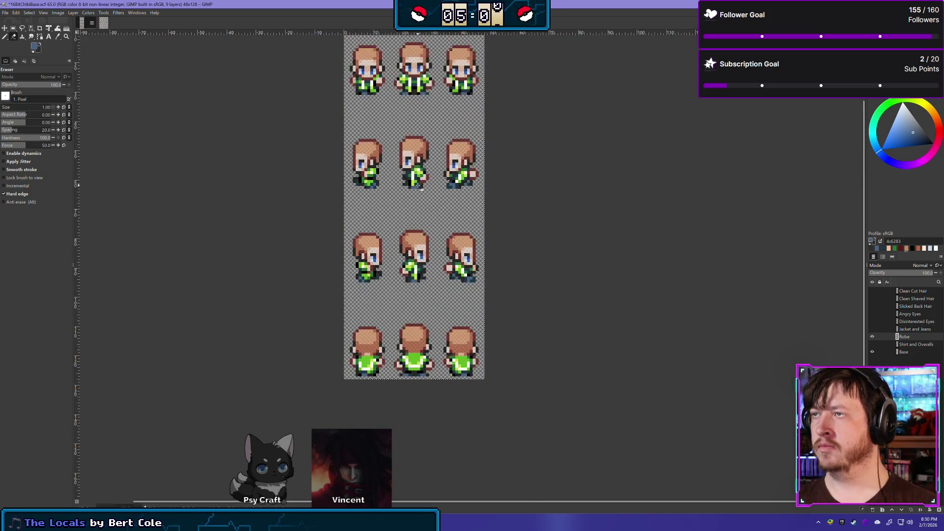
scroll(418, 186, up, 3)
scroll(419, 186, down, 1)
click(873, 337)
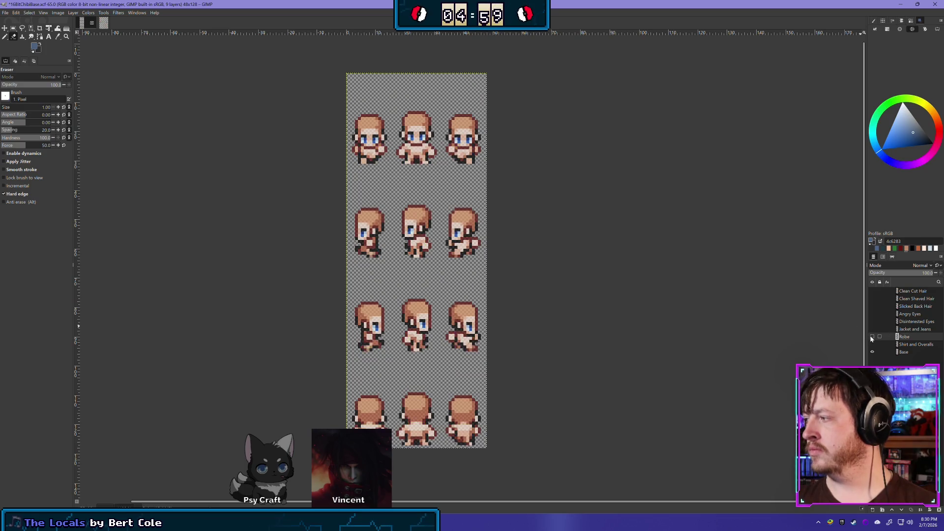
- Switch to the charsetA_1 sprite sheet image
click(105, 25)
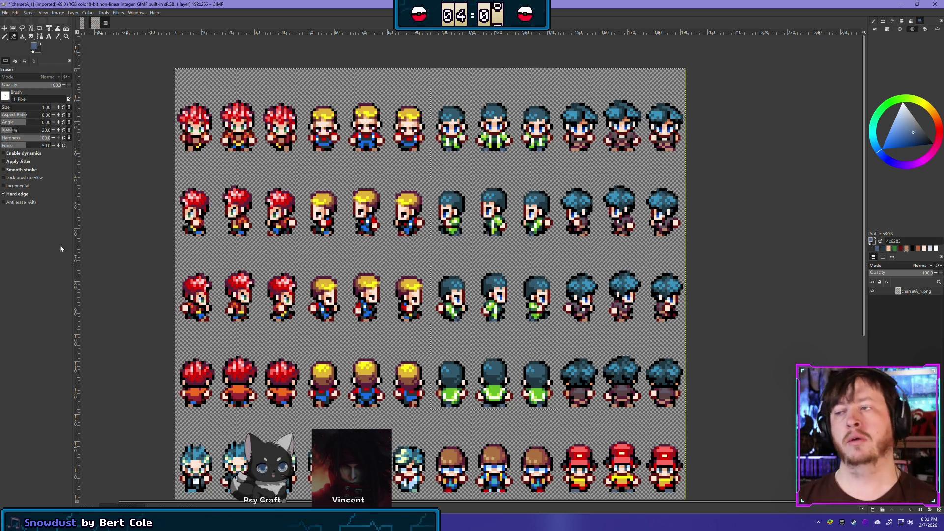
- Select the blue-haired character column in charsetA_1 and paste it into the chibi base image
click(13, 28)
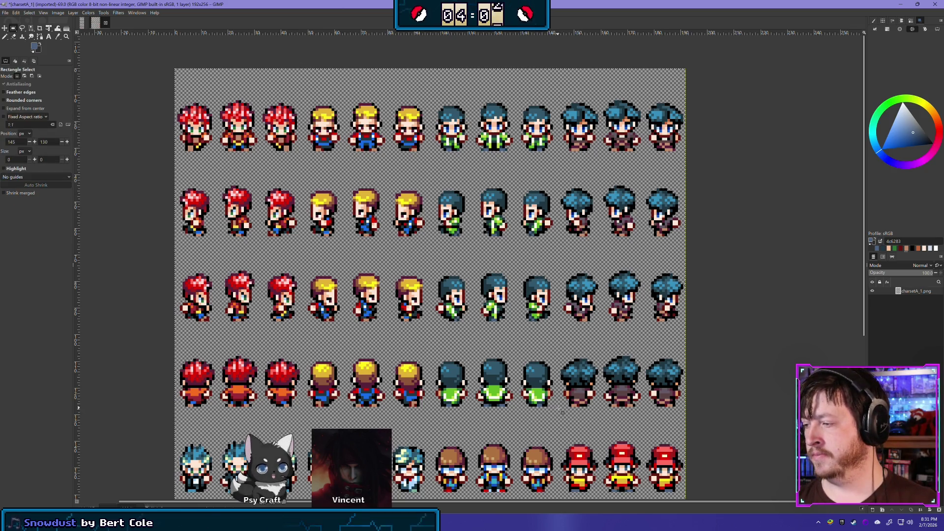
mouse_move(558, 408)
mouse_down()
mouse_move(688, 116)
mouse_move(685, 69)
mouse_up()
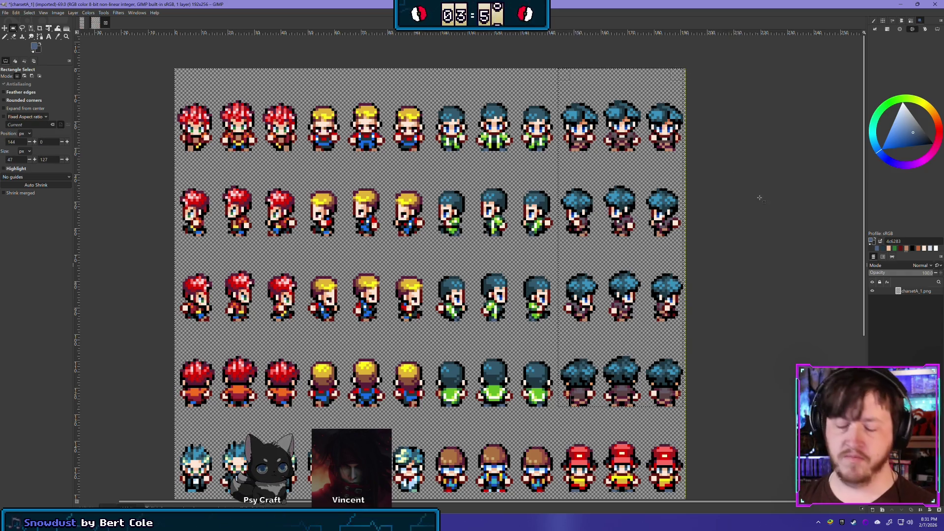
click(82, 23)
scroll(475, 248, up, 1)
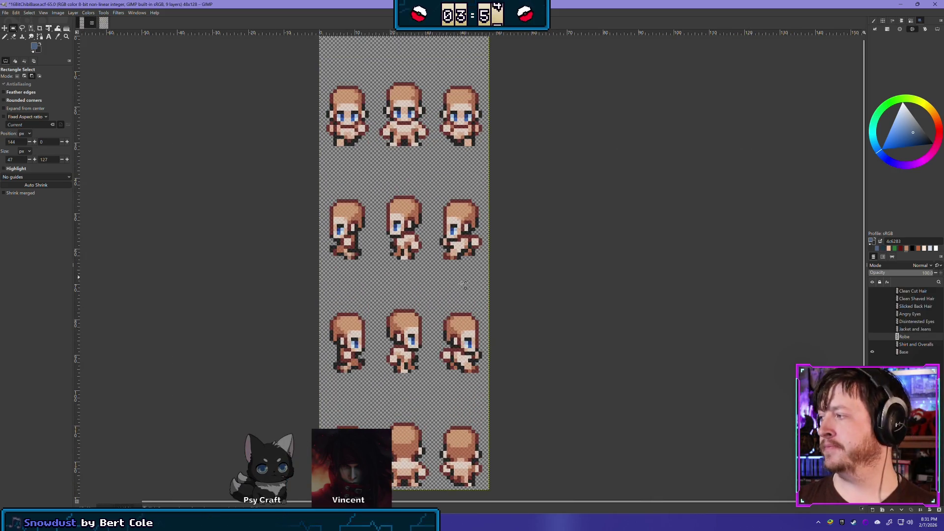
key(ctrl+v)
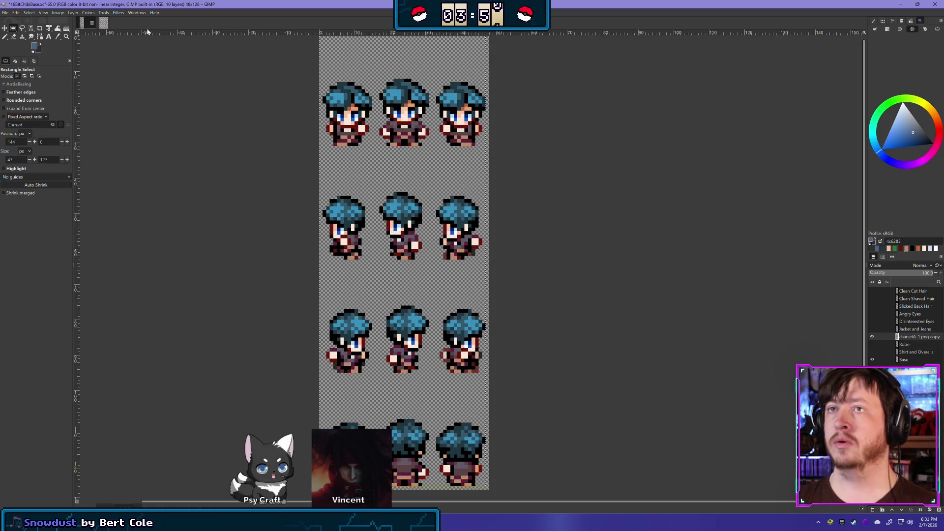
- Flip between the chibi base image and charsetA_1 to compare the sprites
click(103, 23)
click(82, 23)
drag(329, 200, 359, 228)
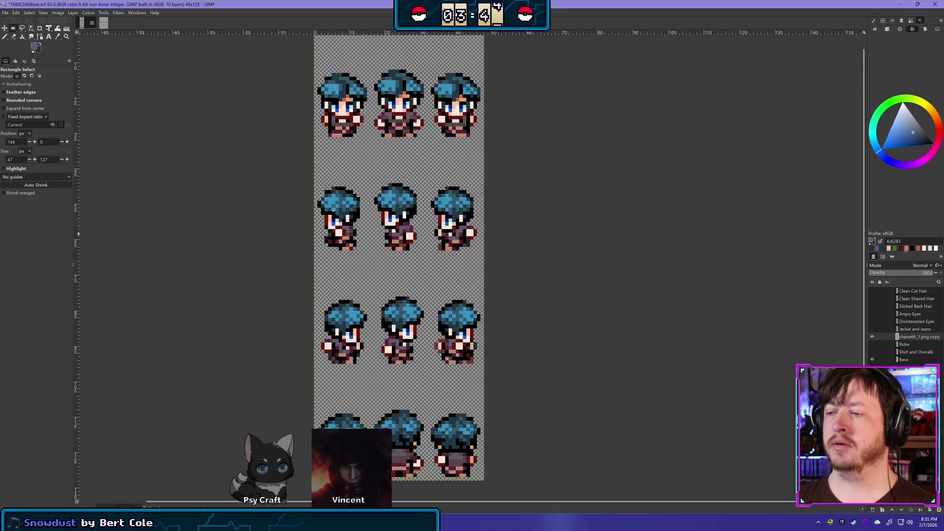
click(99, 25)
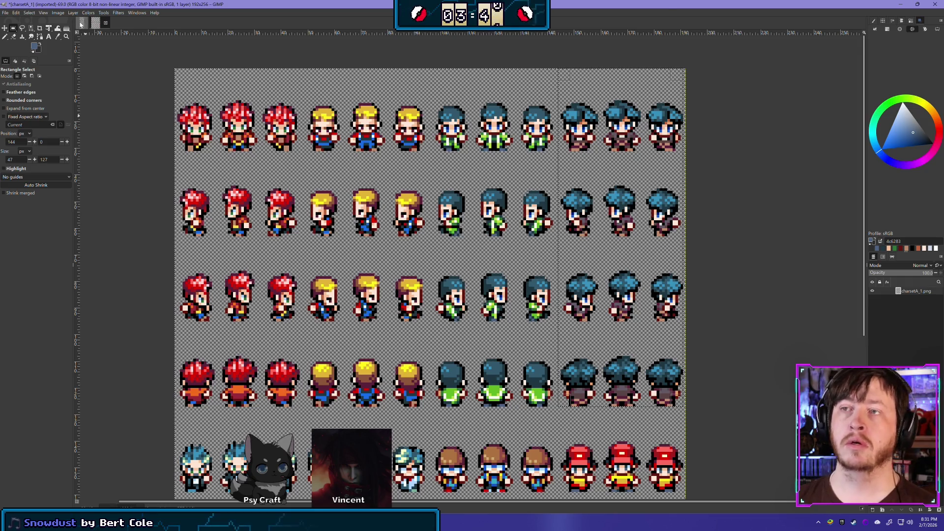
click(81, 24)
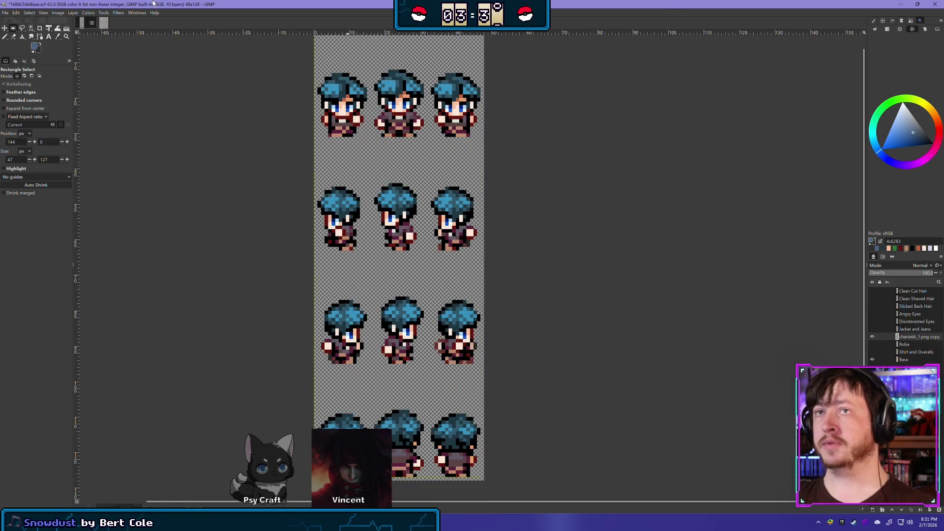
click(101, 26)
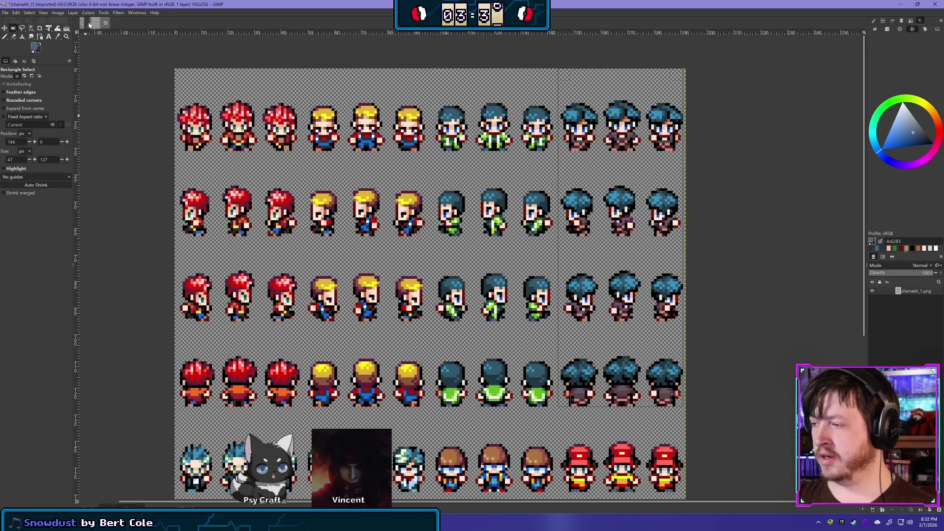
- Return to the chibi base image, apply a Layer menu command, and zoom toward the front-facing sprites
click(81, 24)
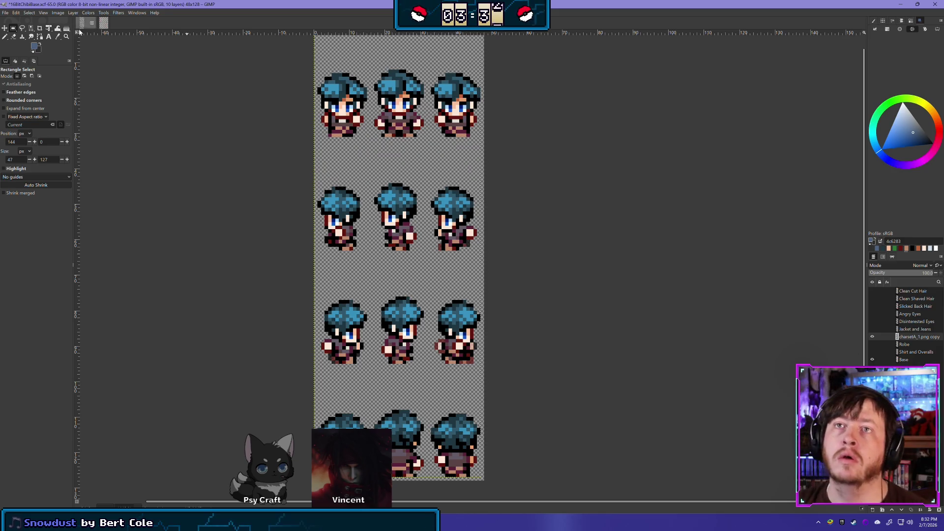
click(73, 12)
click(113, 107)
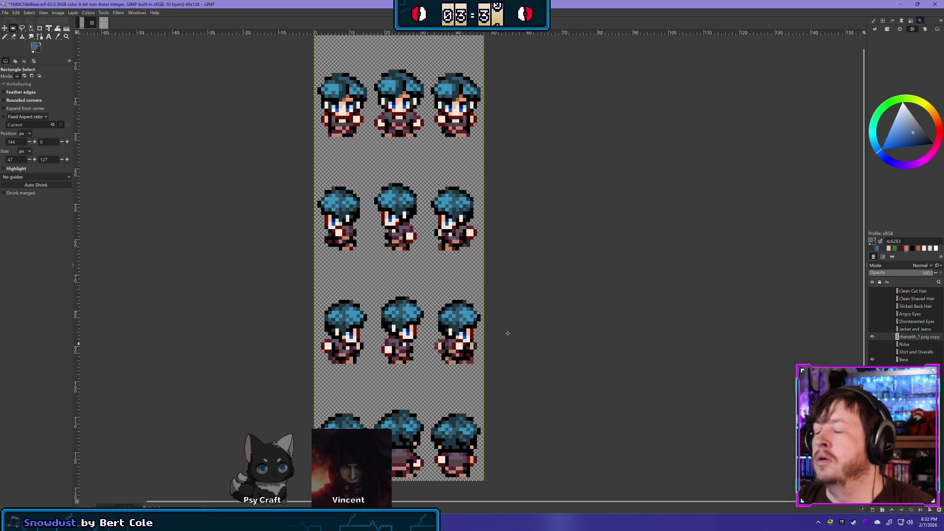
scroll(417, 152, up, 1)
scroll(421, 153, left, 1)
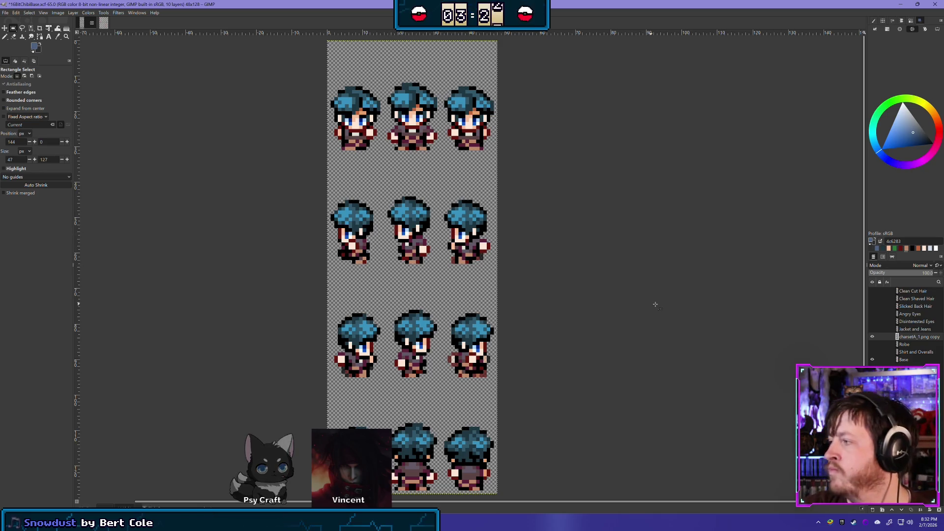
scroll(363, 256, up, 3)
scroll(367, 256, up, 1)
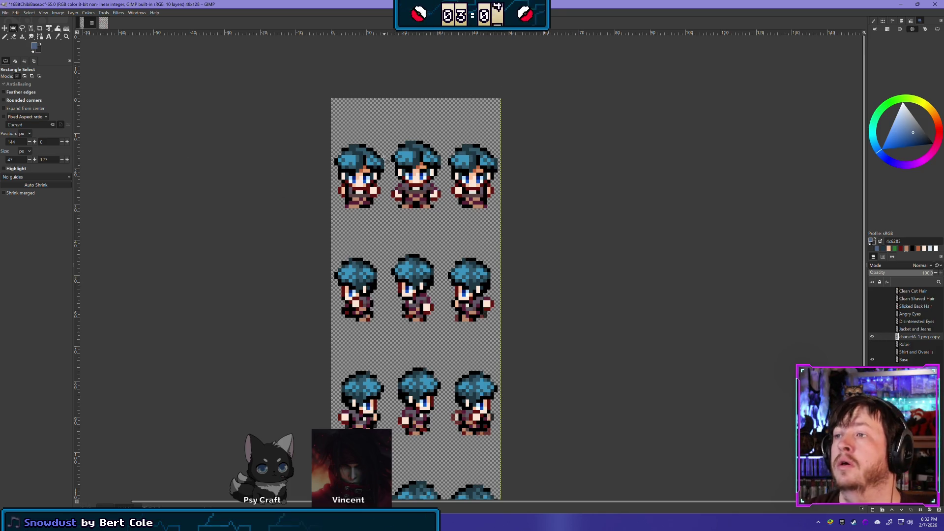
scroll(457, 260, up, 2)
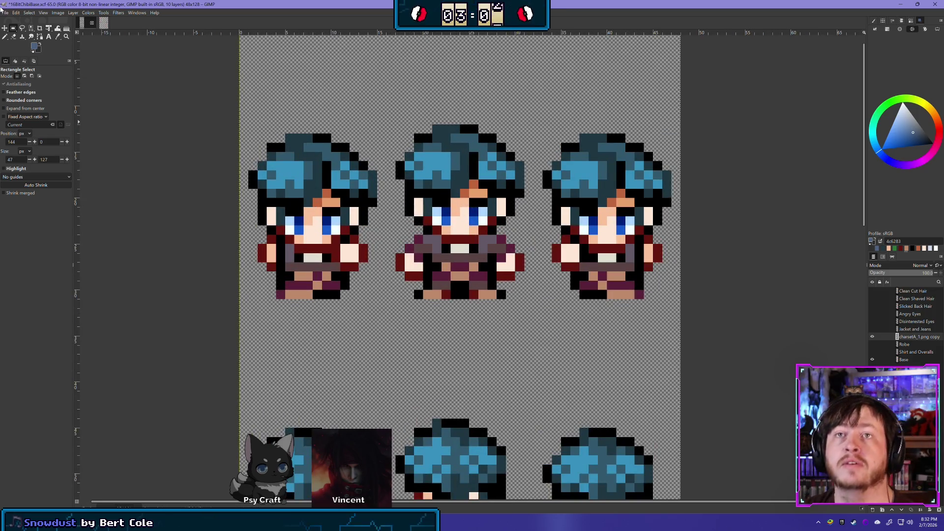
- Erase the left sprite's dark-red collar row and toggle the hair layer to compare against the bodies
click(14, 37)
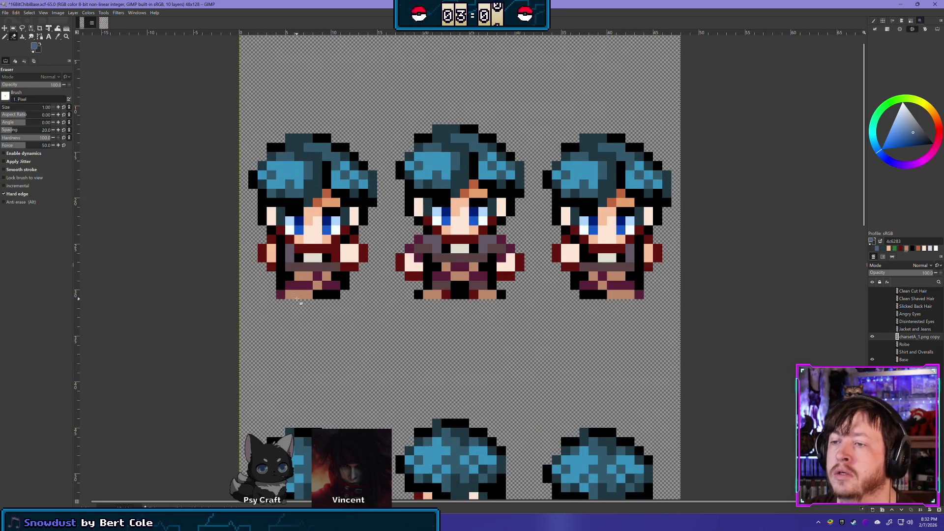
mouse_move(295, 239)
mouse_down()
mouse_move(333, 241)
mouse_move(327, 231)
mouse_move(295, 241)
mouse_up()
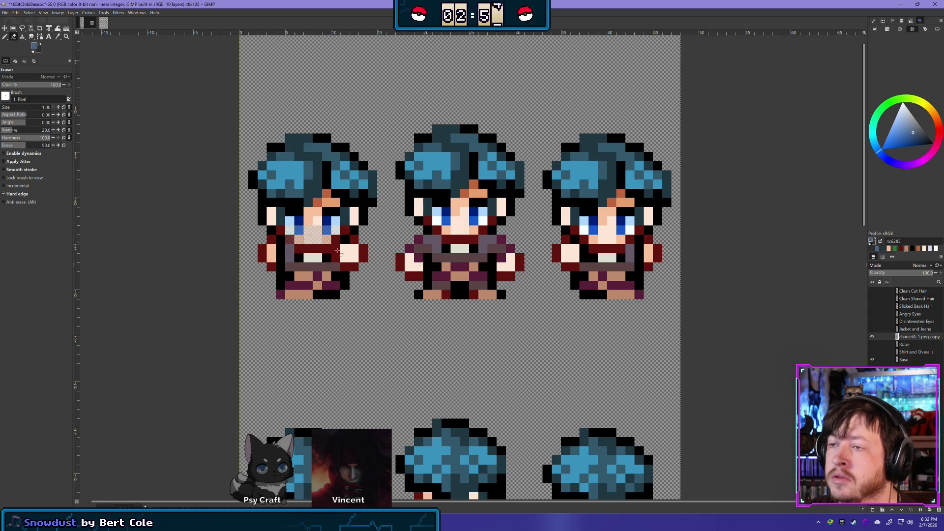
click(872, 337)
click(873, 337)
click(873, 338)
click(873, 338)
click(874, 338)
click(873, 338)
click(873, 337)
click(873, 338)
click(873, 337)
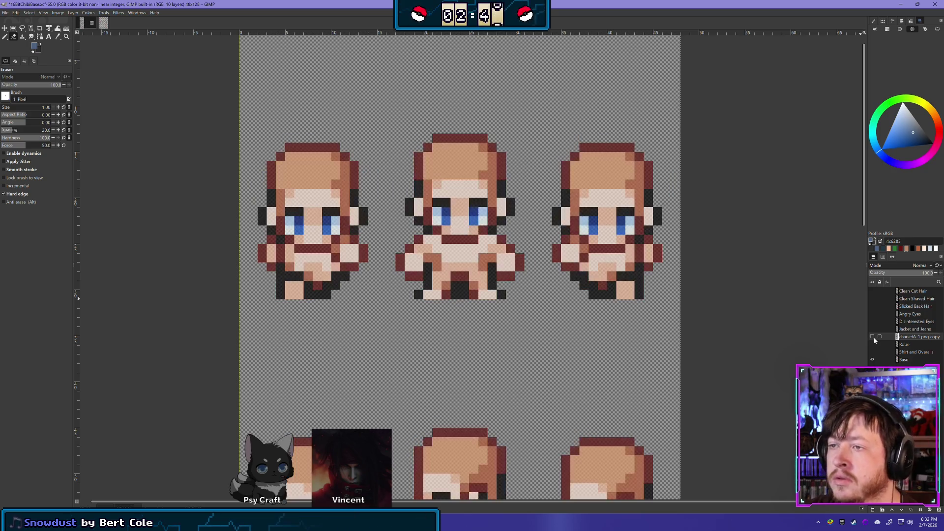
click(872, 337)
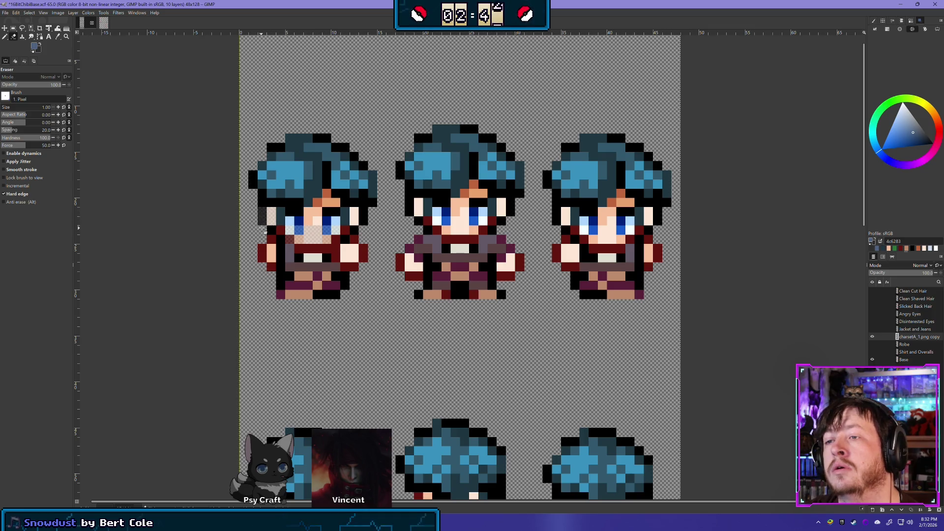
- Undo stray cheek and jacket erasing, duplicate the hair and clothing layer, and erase the cheek edge
mouse_move(280, 240)
mouse_down()
mouse_move(261, 261)
mouse_move(303, 263)
mouse_move(317, 295)
mouse_up()
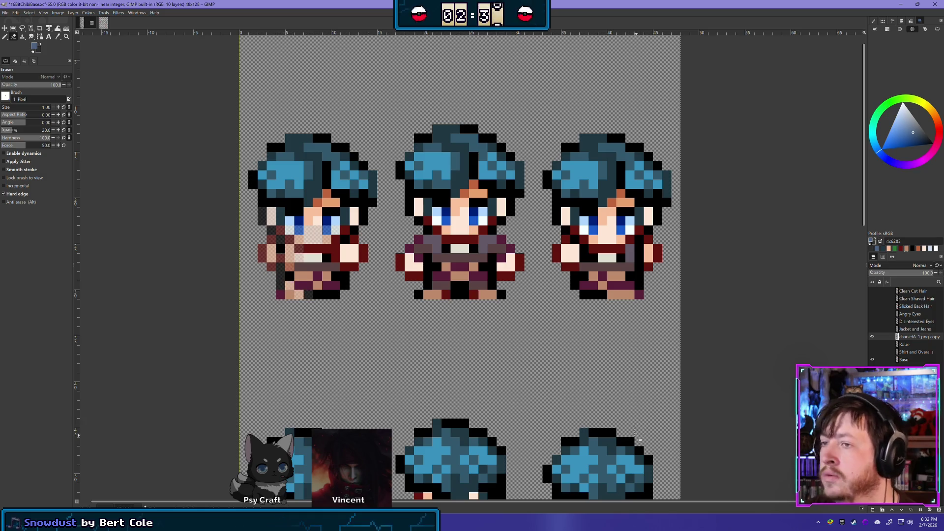
key(ctrl+z)
key(ctrl+z)
key(ctrl+z)
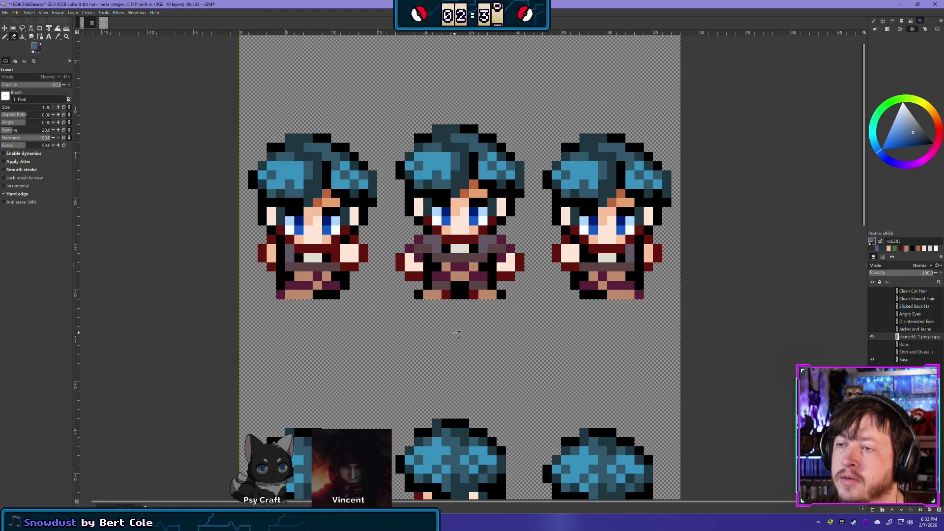
key(ctrl+z)
key(ctrl+y)
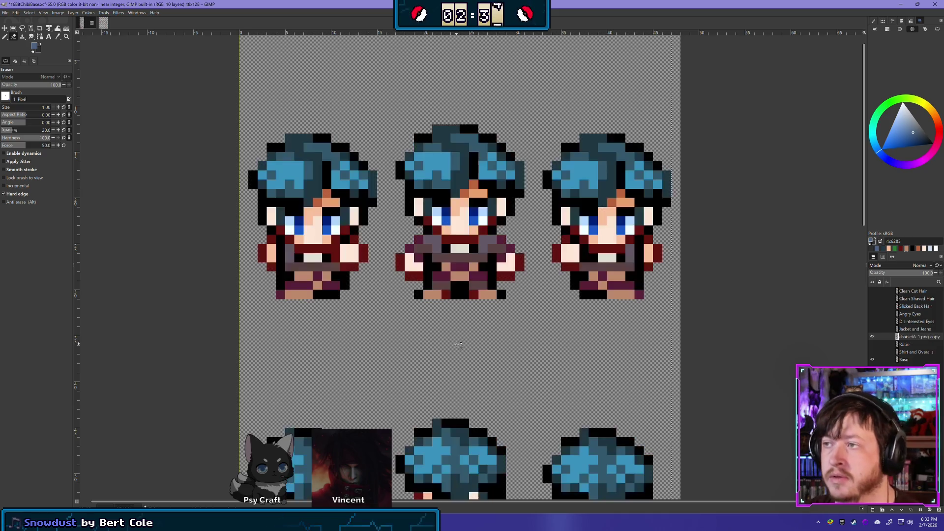
click(912, 510)
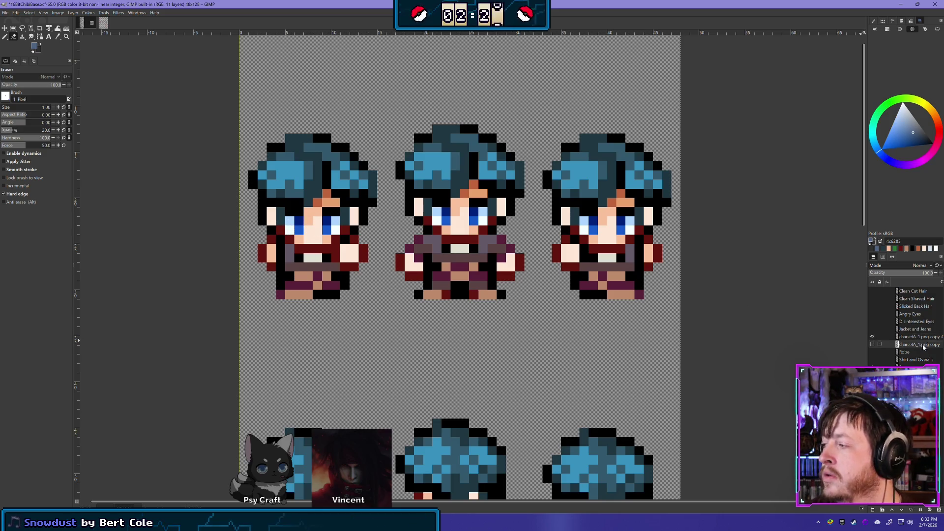
mouse_move(264, 212)
mouse_down()
mouse_move(265, 251)
mouse_move(290, 295)
mouse_move(349, 299)
mouse_move(300, 288)
mouse_move(337, 276)
mouse_move(286, 265)
mouse_move(362, 264)
mouse_move(355, 241)
mouse_move(348, 251)
mouse_move(353, 235)
mouse_move(278, 235)
mouse_move(344, 250)
mouse_move(317, 259)
mouse_move(347, 274)
mouse_move(339, 281)
mouse_move(280, 246)
mouse_up()
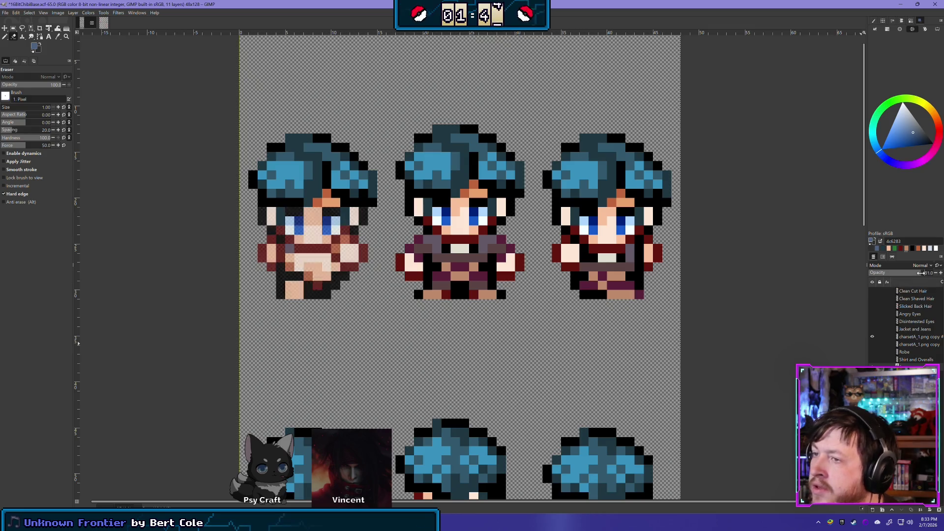
- Set the copied overlay layer's opacity back to 100 and zoom in on the left sprite's face
click(941, 279)
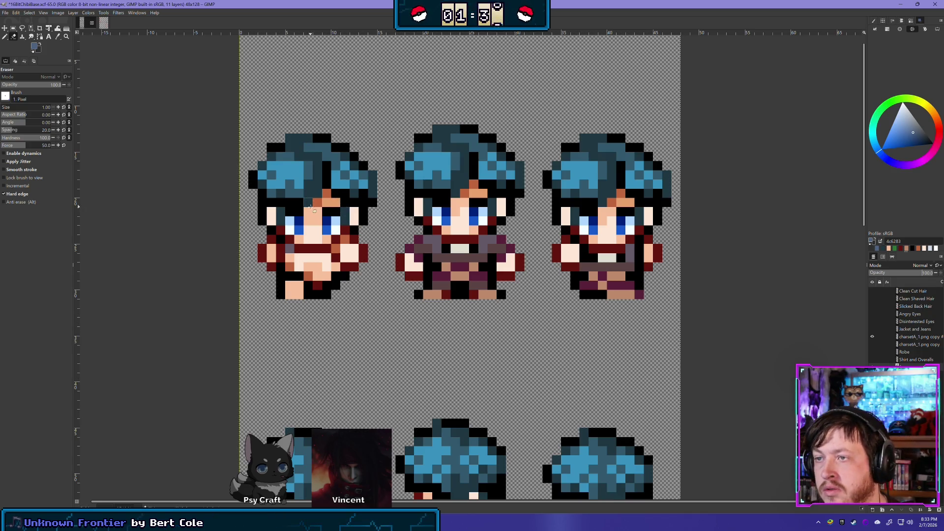
scroll(311, 207, up, 6)
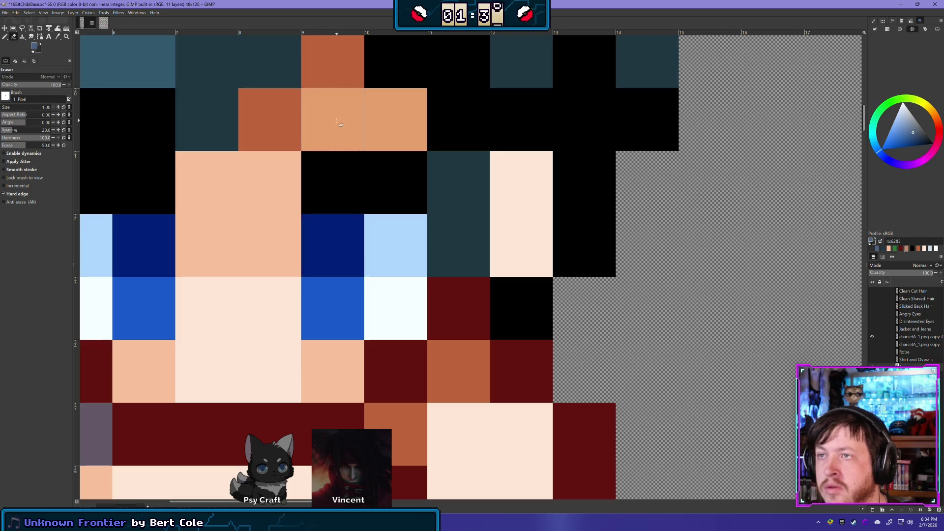
scroll(433, 291, down, 5)
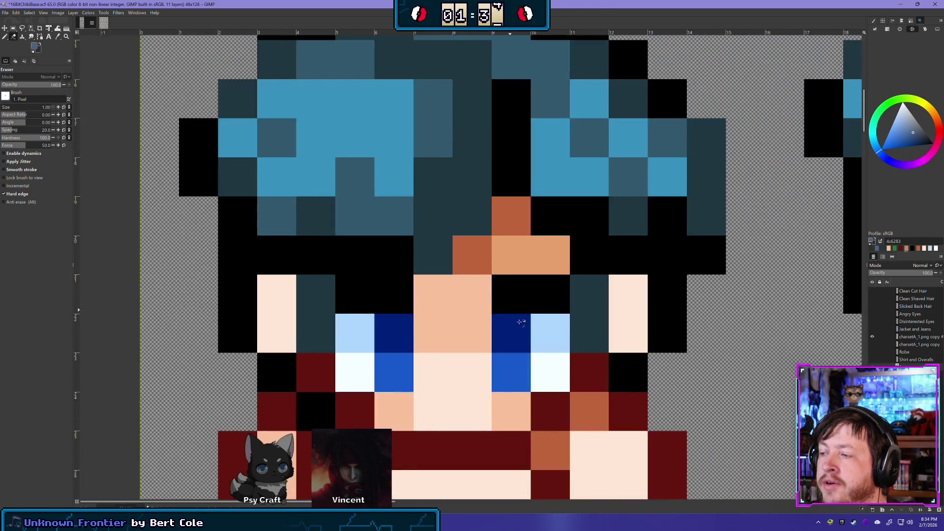
scroll(607, 333, down, 2)
scroll(689, 374, up, 4)
scroll(696, 382, down, 5)
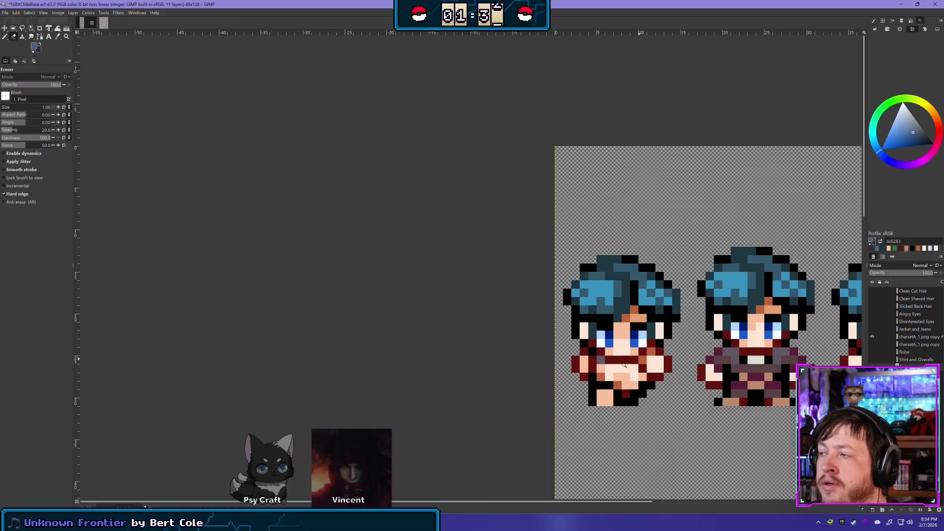
scroll(695, 382, down, 2)
scroll(455, 288, up, 4)
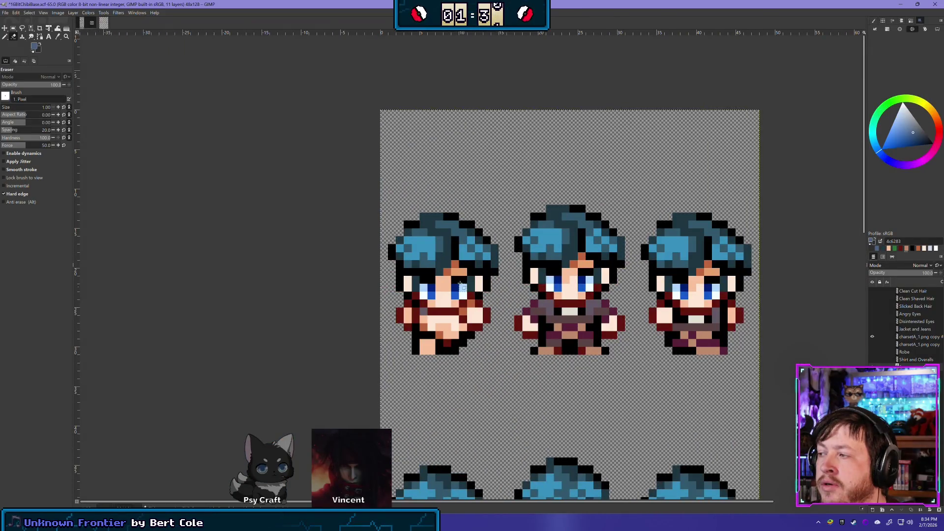
scroll(455, 289, up, 3)
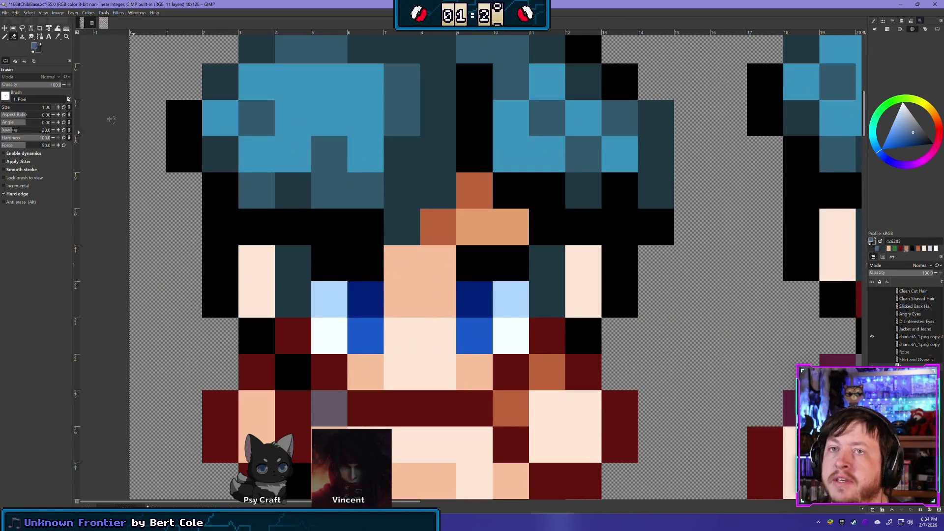
- Take the Pencil tool and sample the face's skin shades, ending on peach f9c19d
key(n)
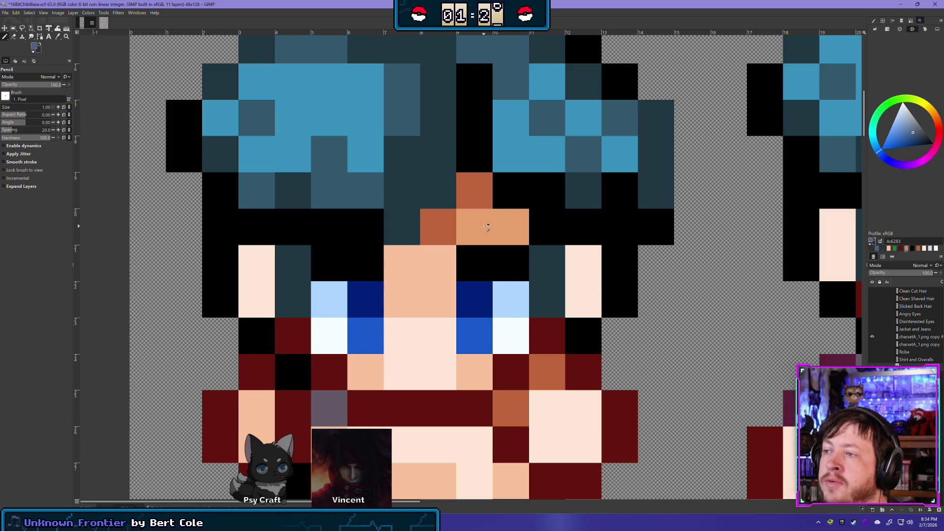
ctrl+click(435, 273)
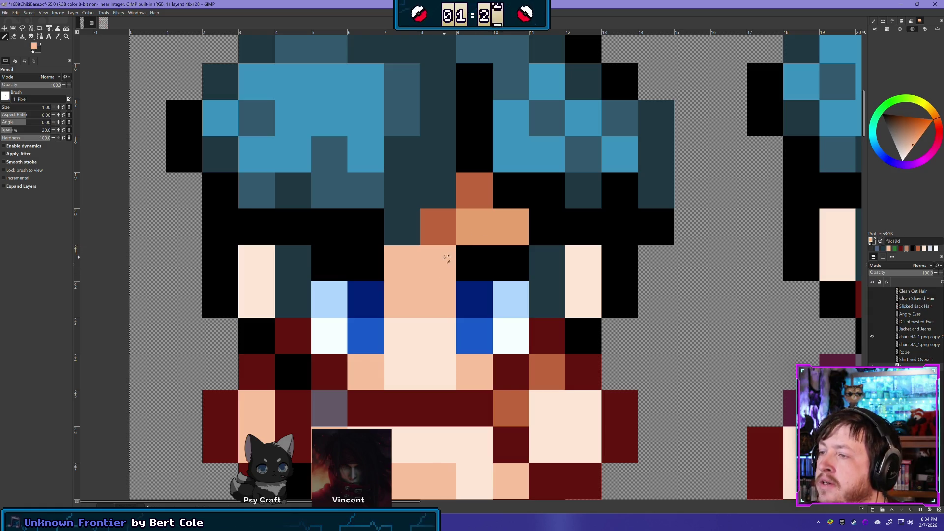
ctrl+click(473, 240)
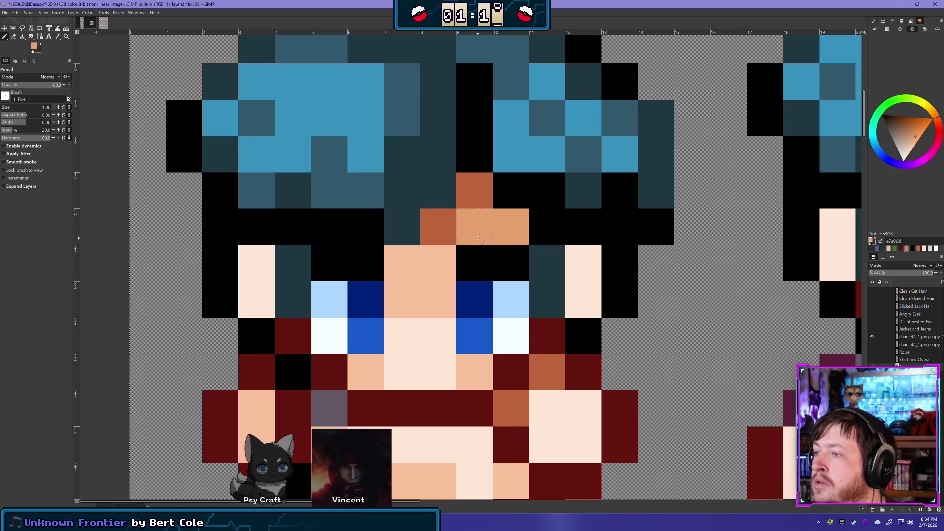
ctrl+click(432, 269)
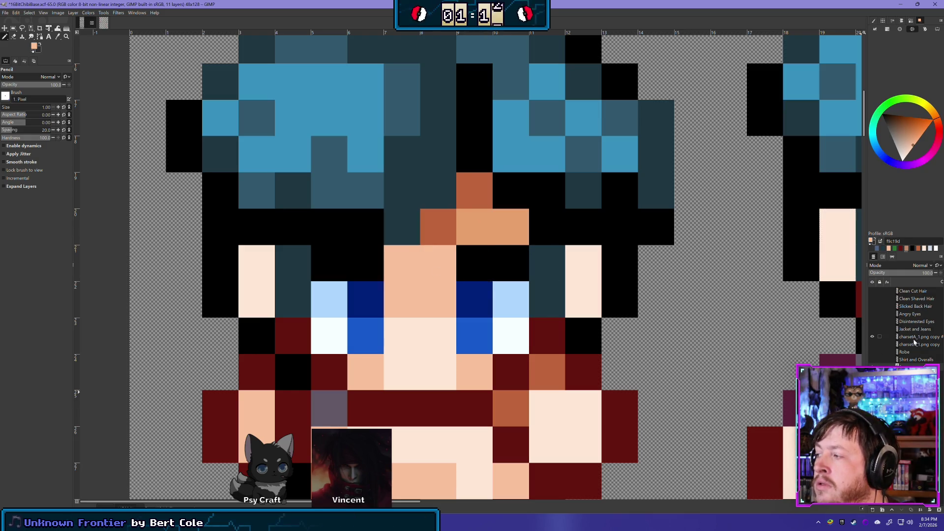
scroll(471, 309, down, 3)
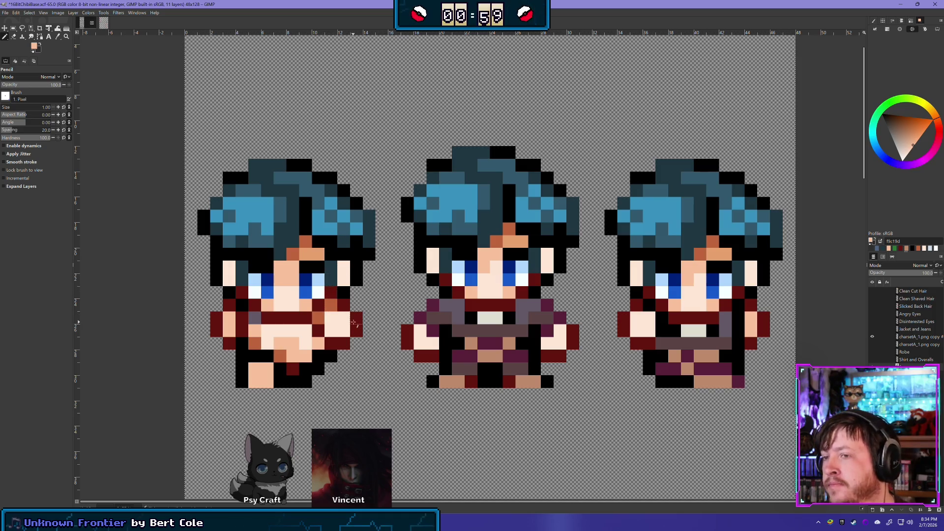
- Hide and re-show the copied hair-and-outfit layer to compare it against the base body
click(873, 338)
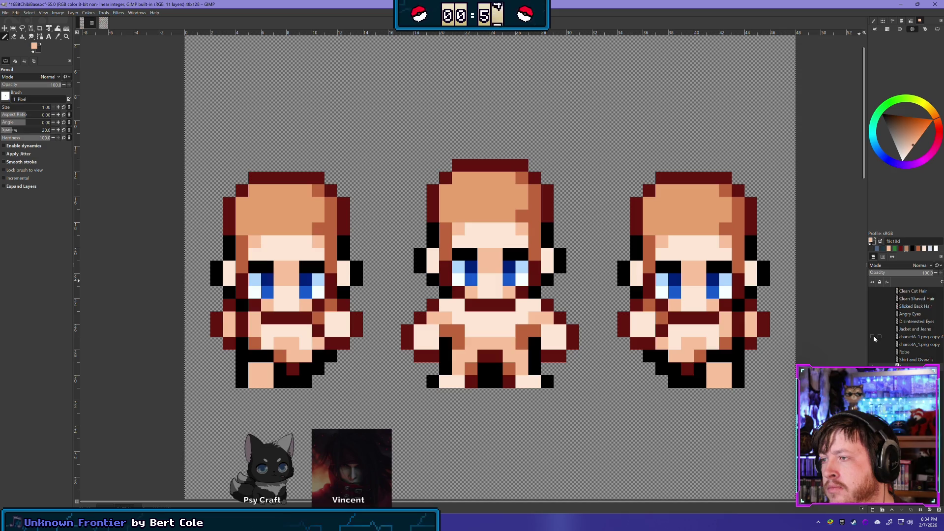
click(873, 338)
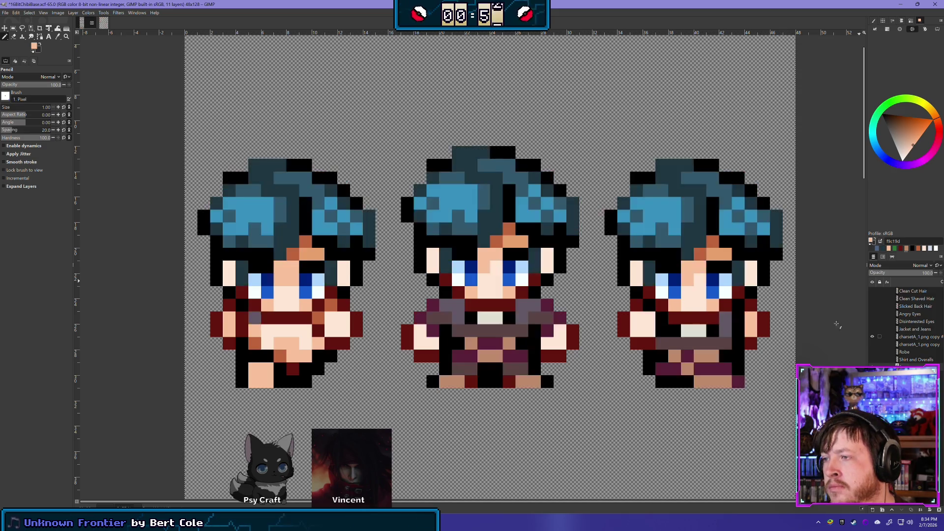
scroll(539, 334, down, 4)
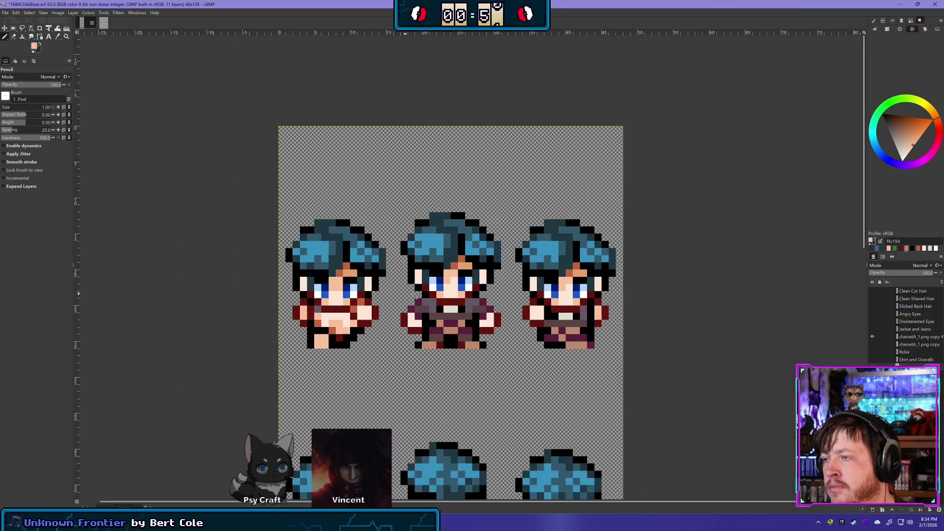
scroll(615, 381, up, 5)
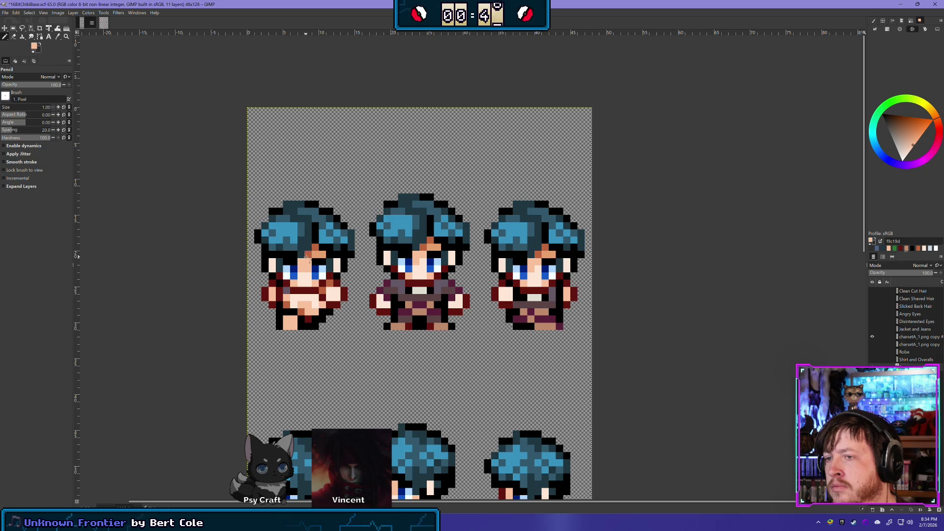
- Pick the orange-brown e7a06d from the left sprite and paint a pixel beside its left eye
ctrl+click(319, 254)
click(301, 262)
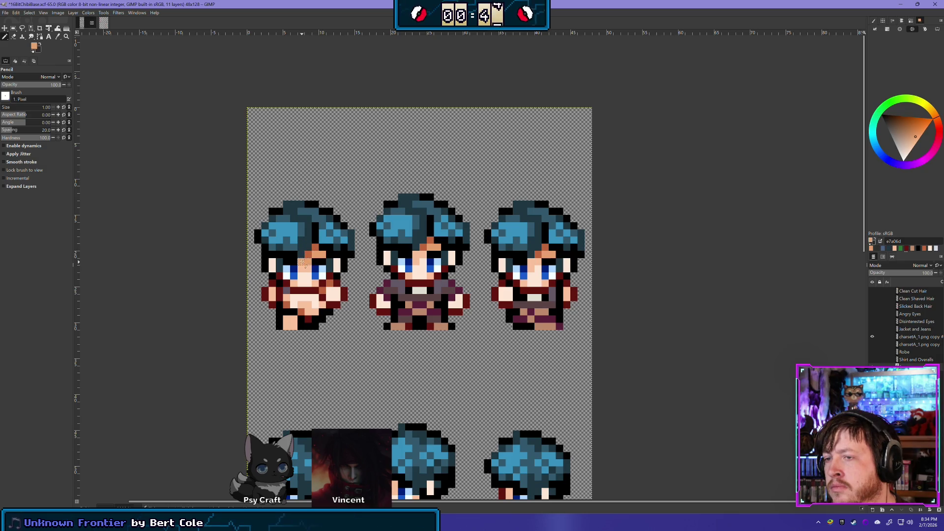
scroll(435, 310, down, 3)
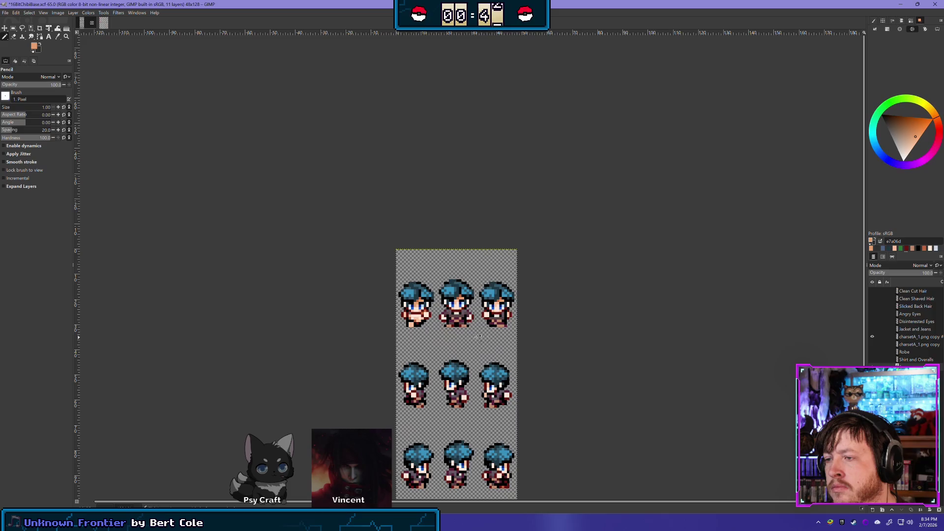
scroll(366, 332, up, 3)
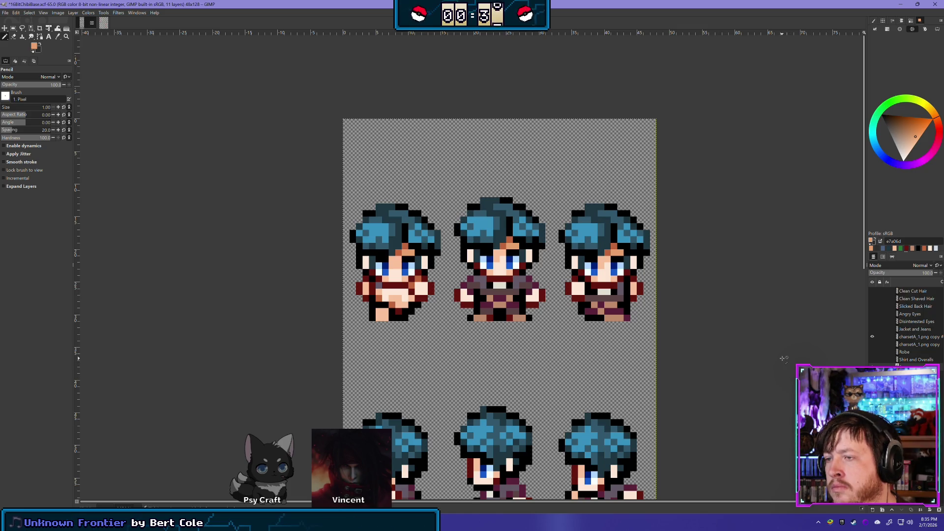
- Set the charsetA_1.png copy #1 layer to 70% opacity and add another orange pixel to the left face
click(912, 338)
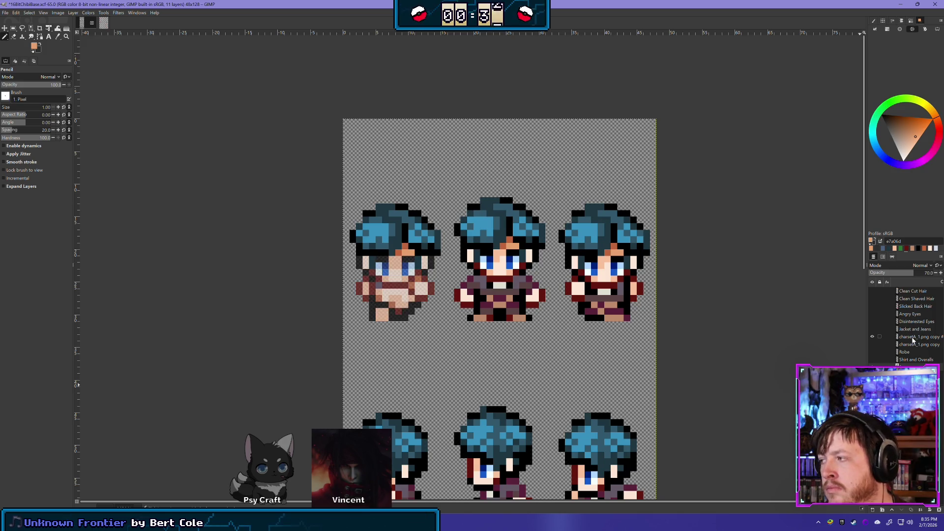
click(912, 338)
scroll(393, 232, up, 2)
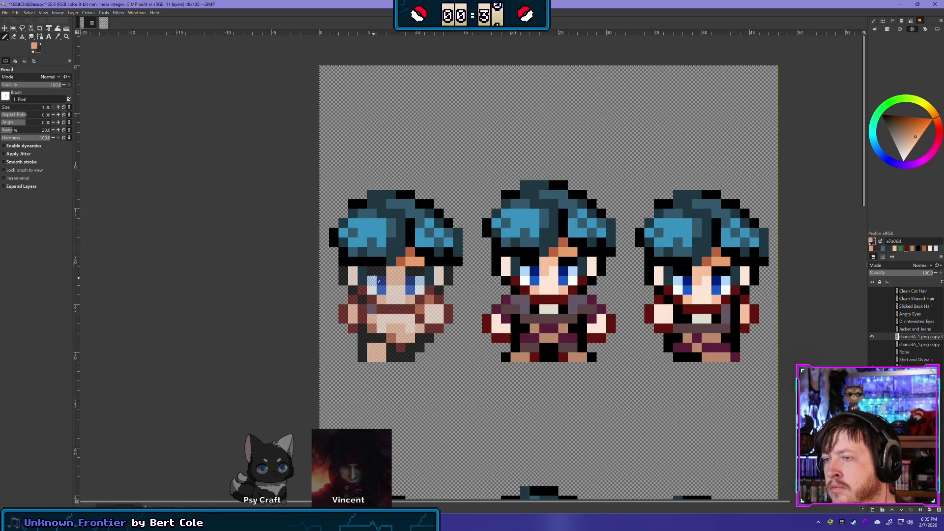
click(391, 279)
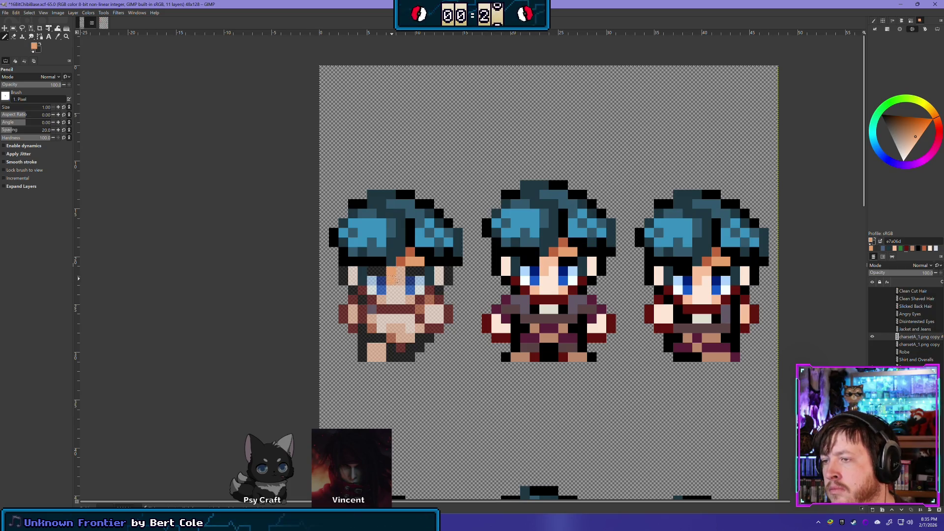